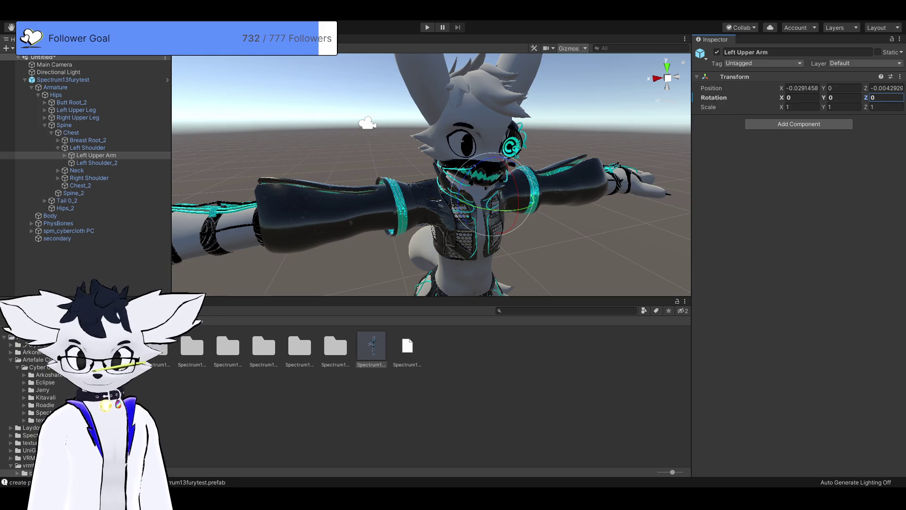
Zero the Left Upper Arm's X, Y and Z rotation so the avatar stands in a T-pose.
scroll(431, 175, up, 2)
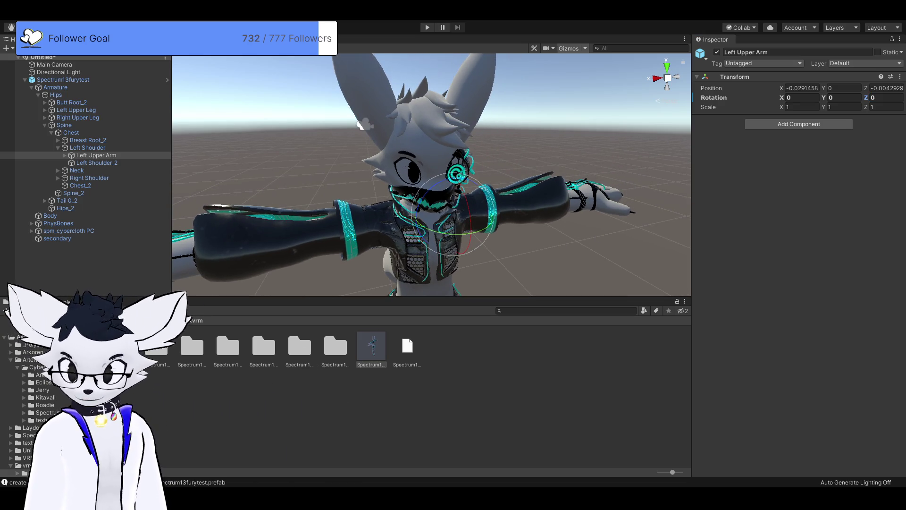
Browse the prefab's Textures, Meshes, MetaObject and BlendShapes subfolders.
click(336, 347)
double_click(336, 347)
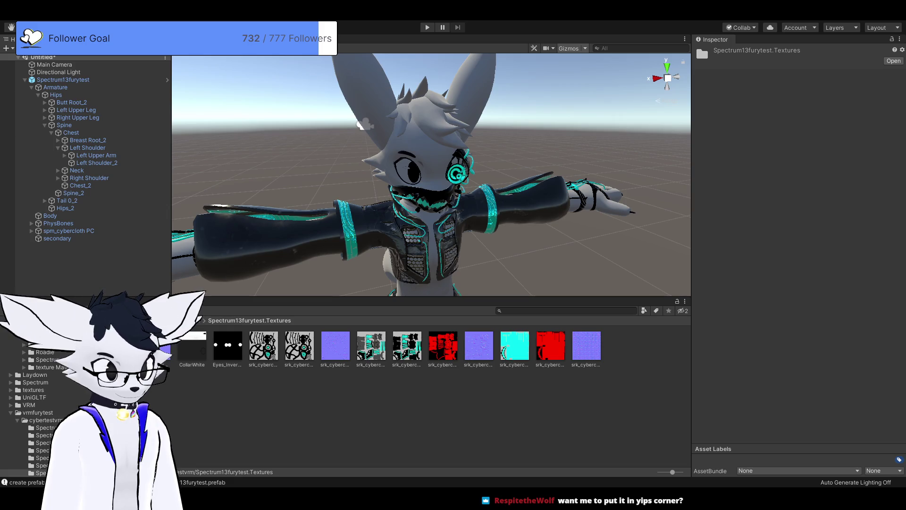
key(BackSpace)
click(41, 457)
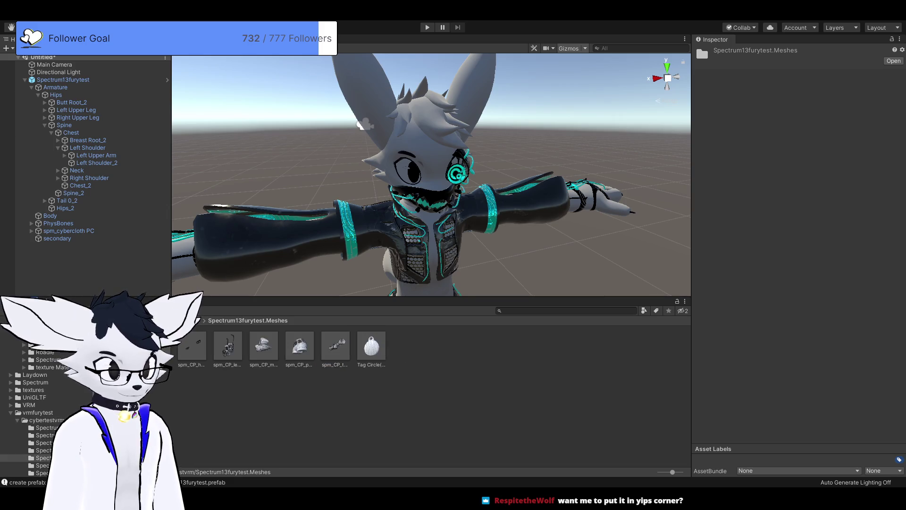
key(BackSpace)
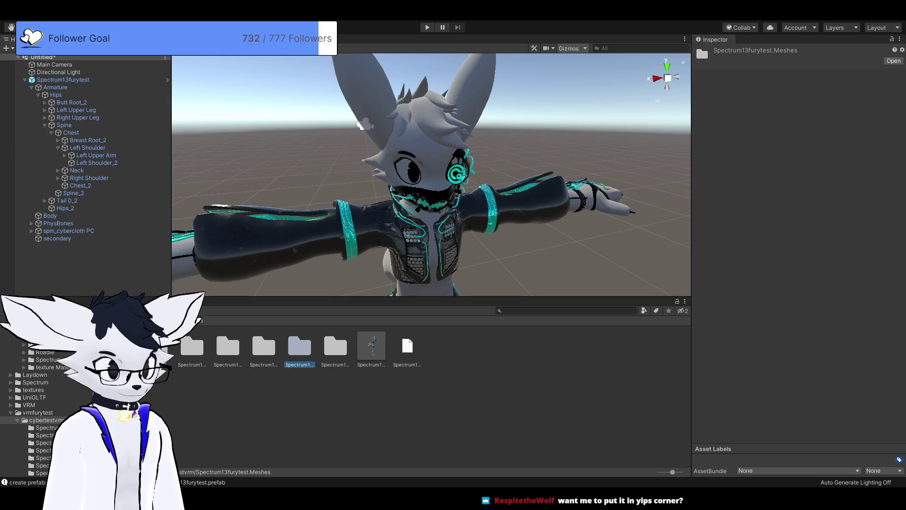
click(41, 465)
key(BackSpace)
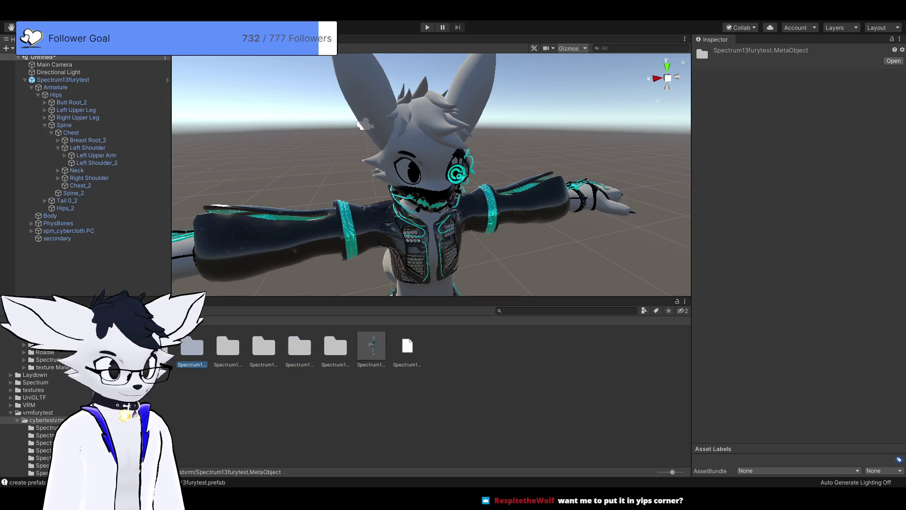
click(41, 443)
click(38, 412)
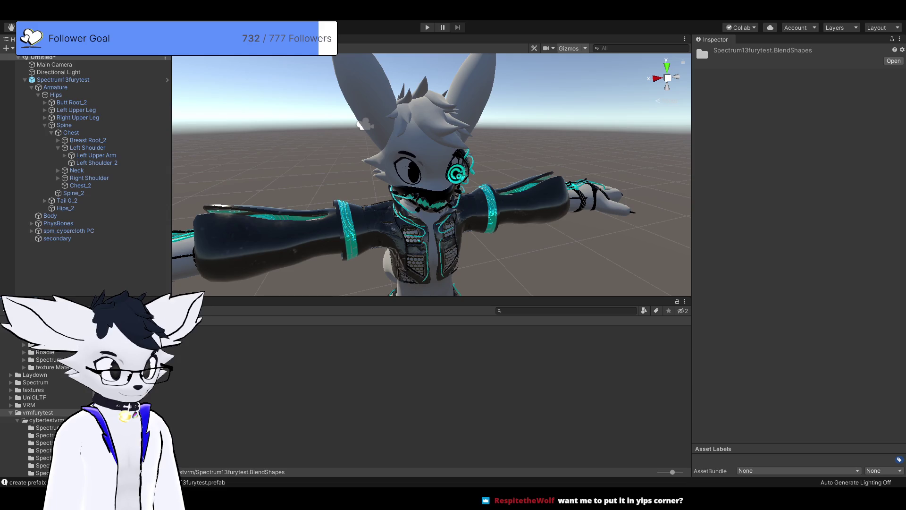
key(BackSpace)
key(BackSpace)
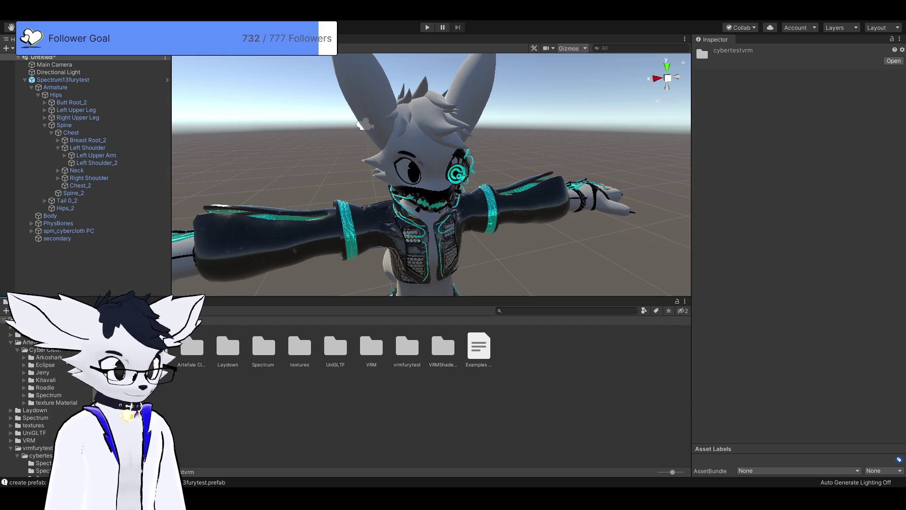
Open Spectrum13furytest.Materials from the cybertestvrm folder and show the 0_wire material's settings.
double_click(263, 347)
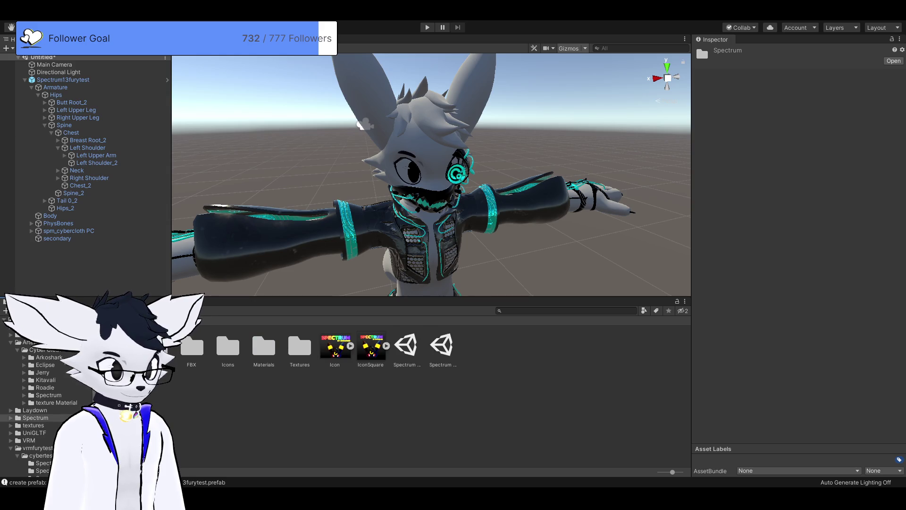
click(27, 320)
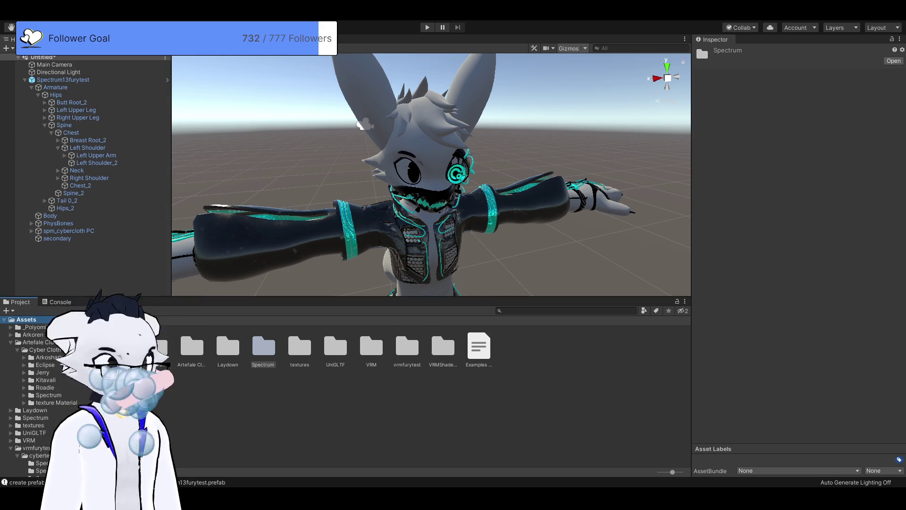
double_click(407, 347)
double_click(192, 347)
click(371, 347)
click(192, 347)
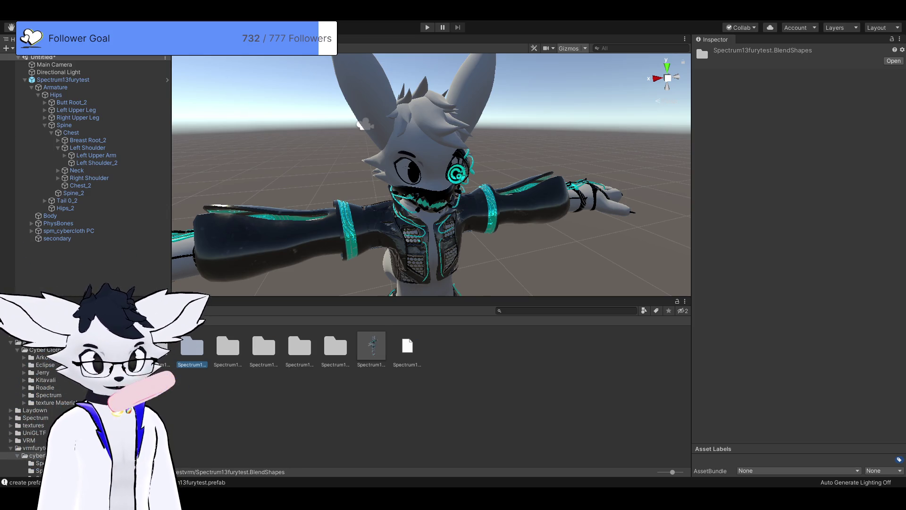
click(228, 347)
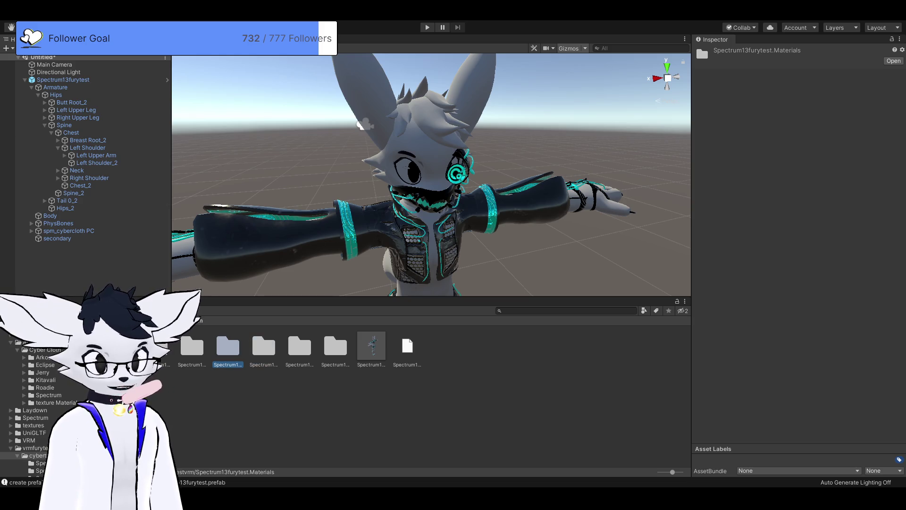
double_click(228, 346)
click(228, 347)
click(120, 346)
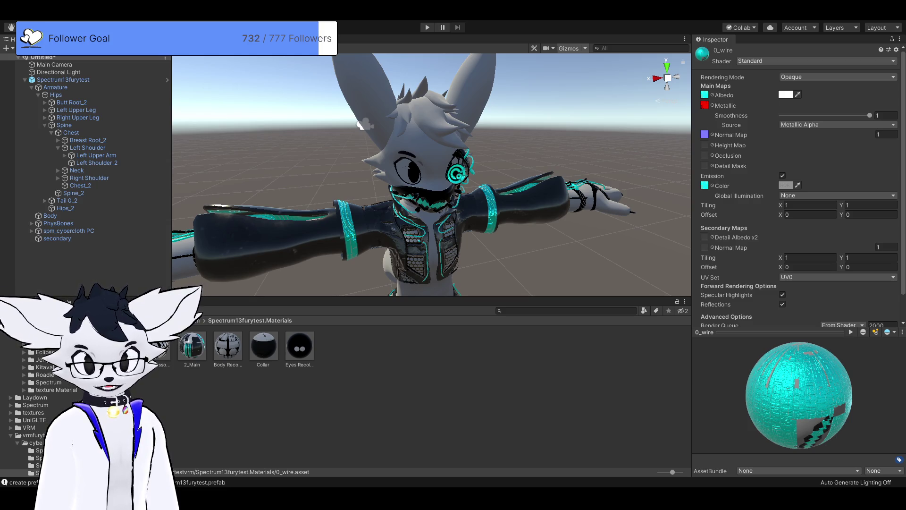
Switch 1_accessory and 2_Main to VRM/MToon with cyan emission, then locate 2_Main's emission texture.
click(156, 347)
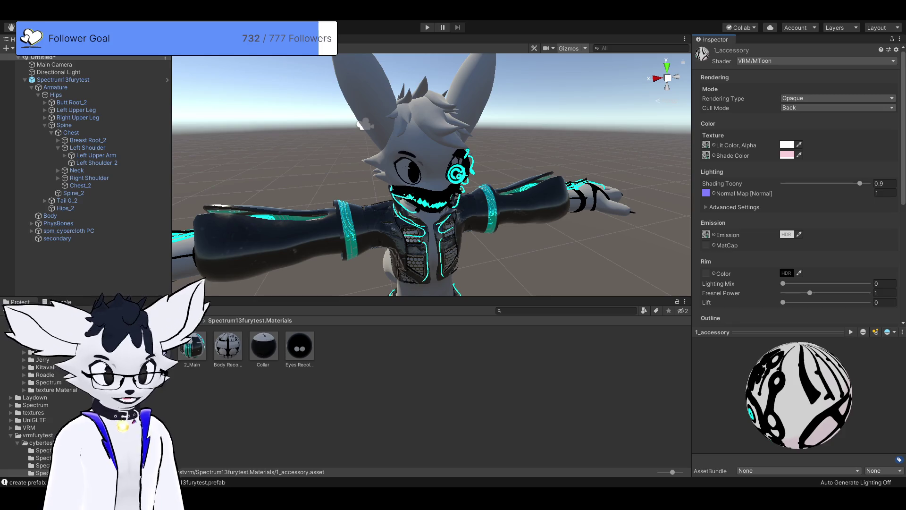
click(192, 349)
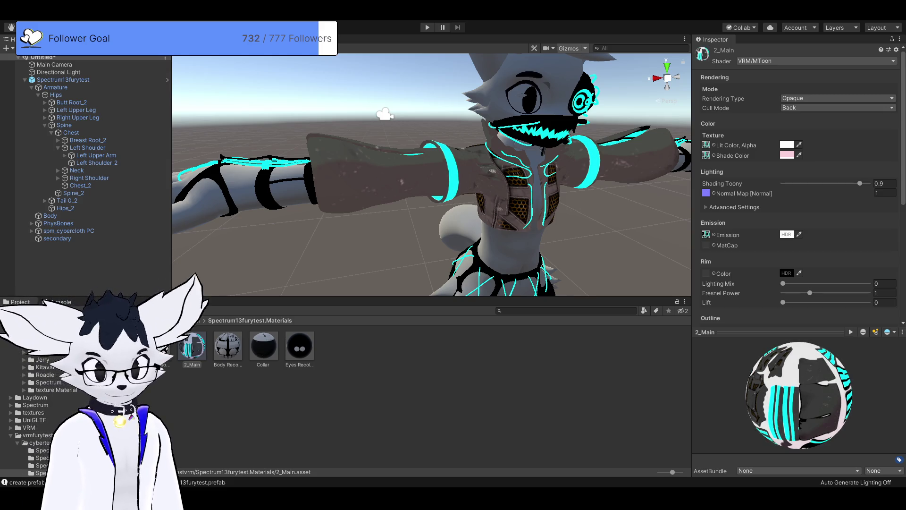
key(ctrl+z)
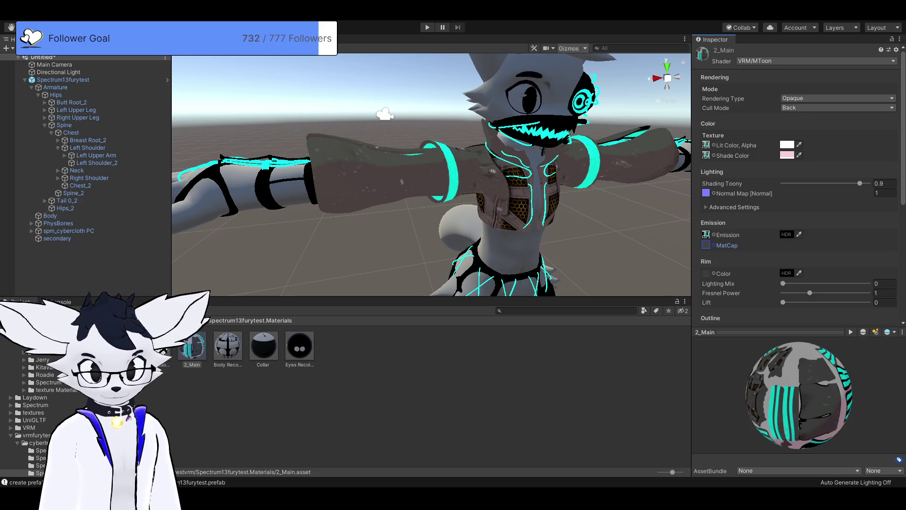
click(706, 234)
click(706, 244)
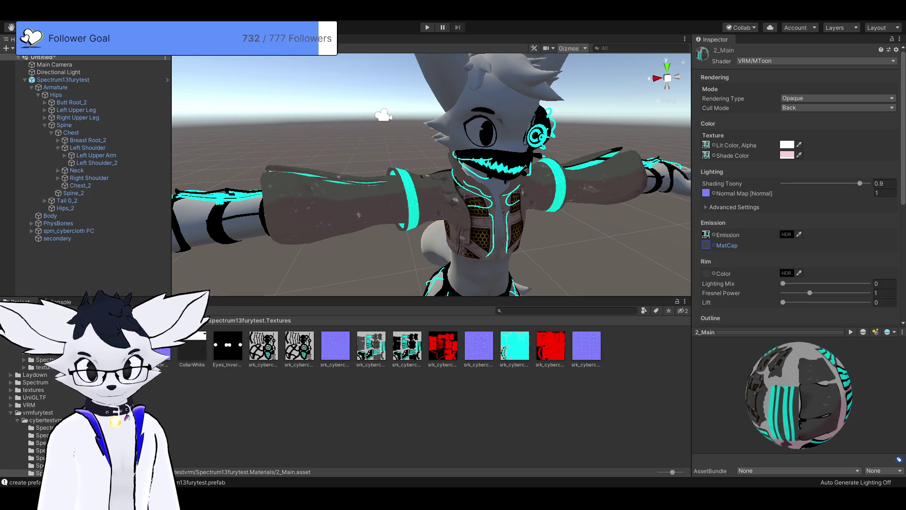
Inspect the 2_Main material's Rim Color texture slot.
click(706, 273)
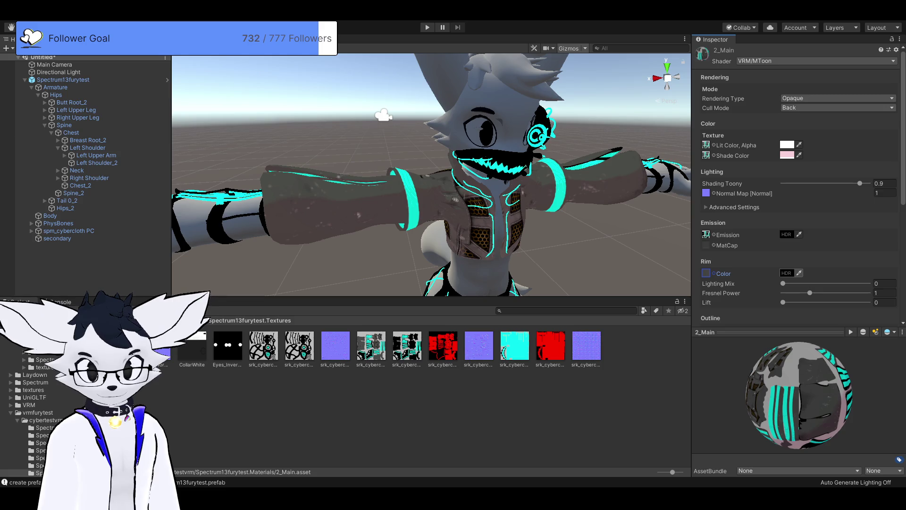
scroll(798, 189, down, 10)
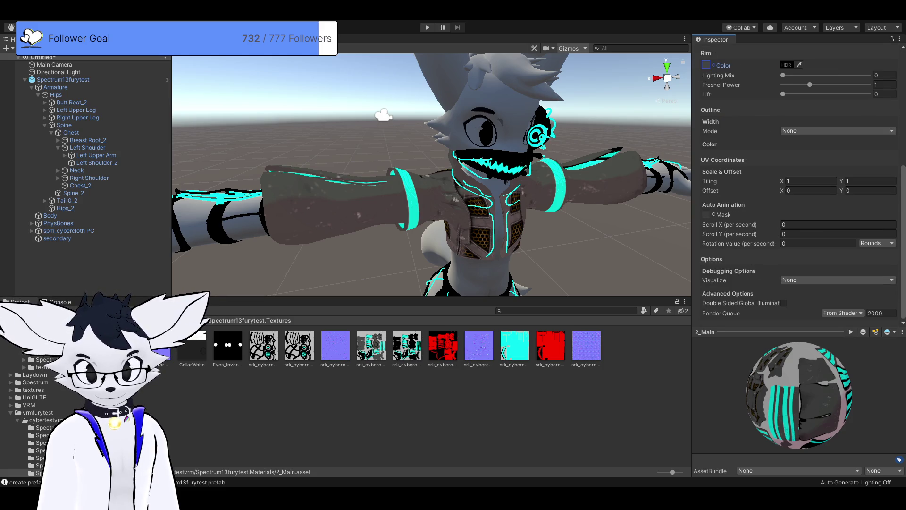
scroll(798, 189, up, 10)
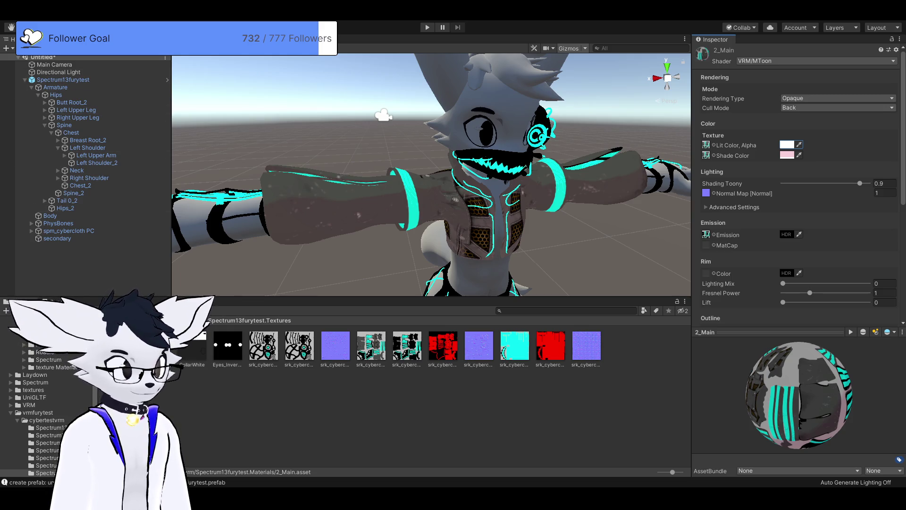
Return via cybertestvrm to Spectrum13furytest.Materials and reselect 2_Main.
click(46, 419)
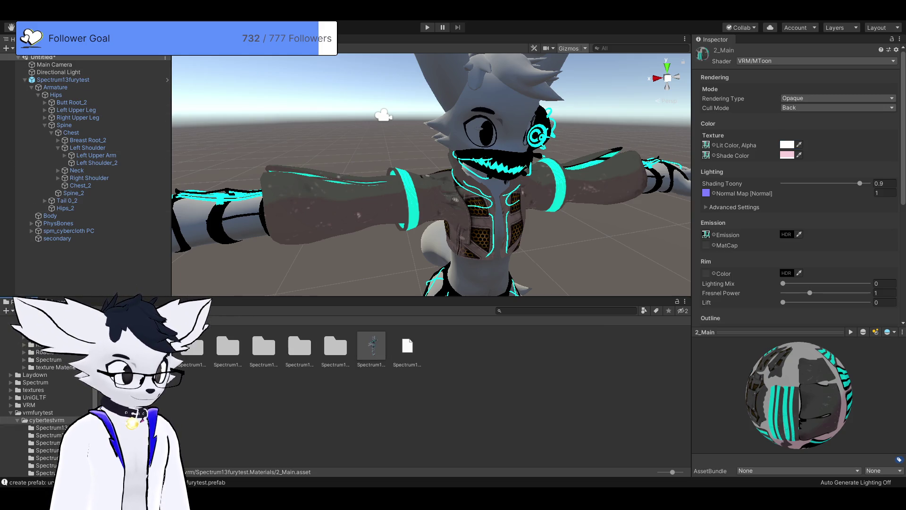
click(227, 346)
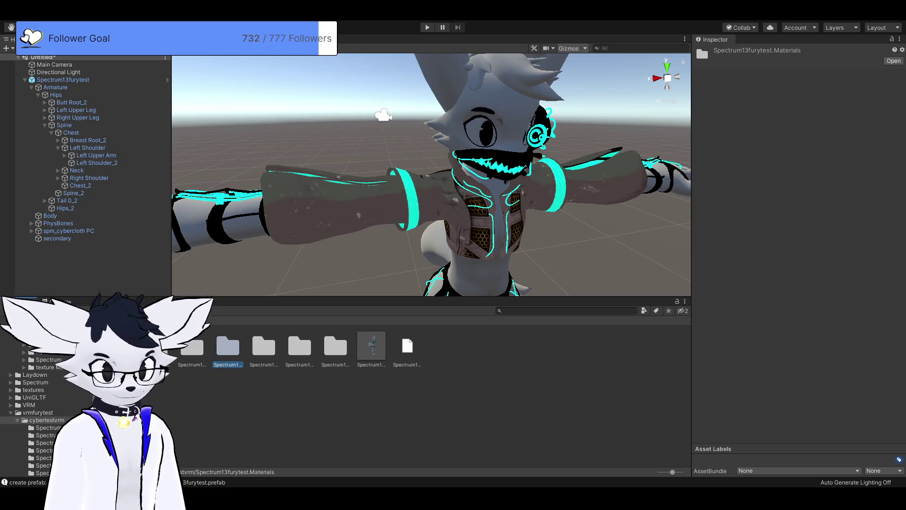
double_click(228, 347)
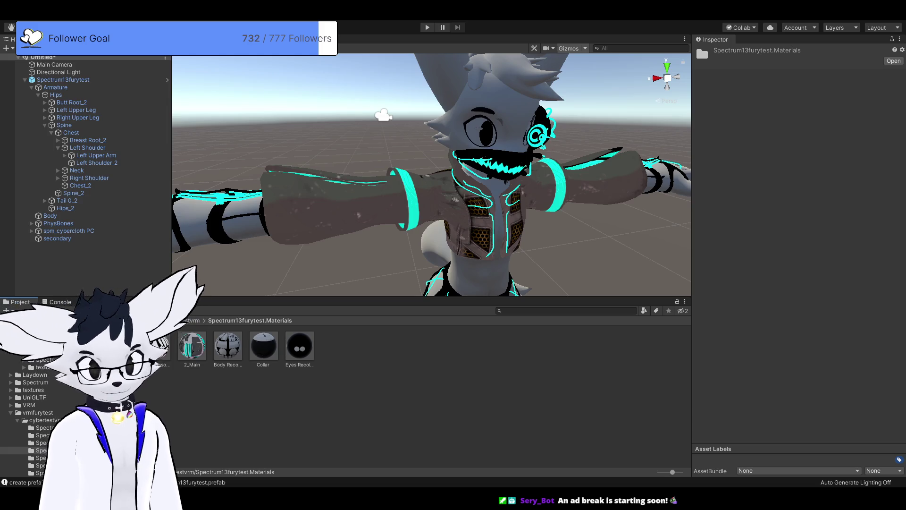
click(192, 347)
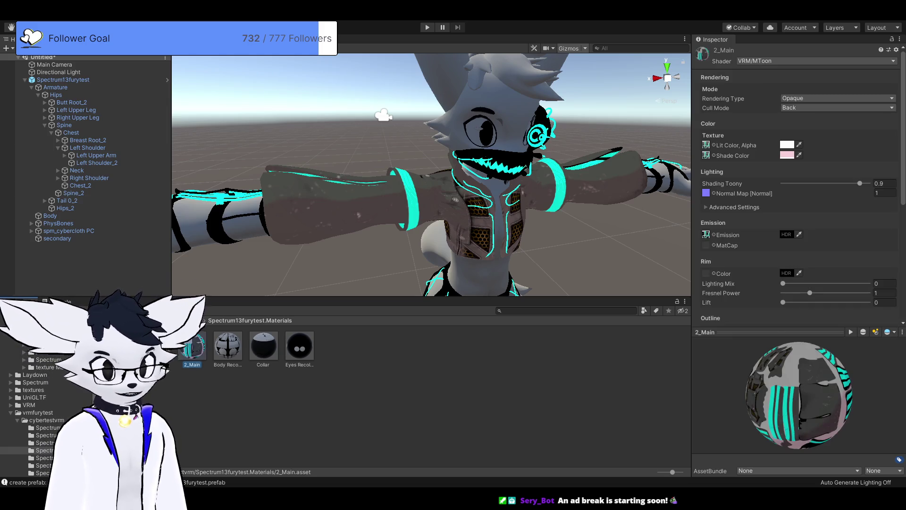
Switch the Body Recolorable material to the VRM/MToon shader.
click(228, 346)
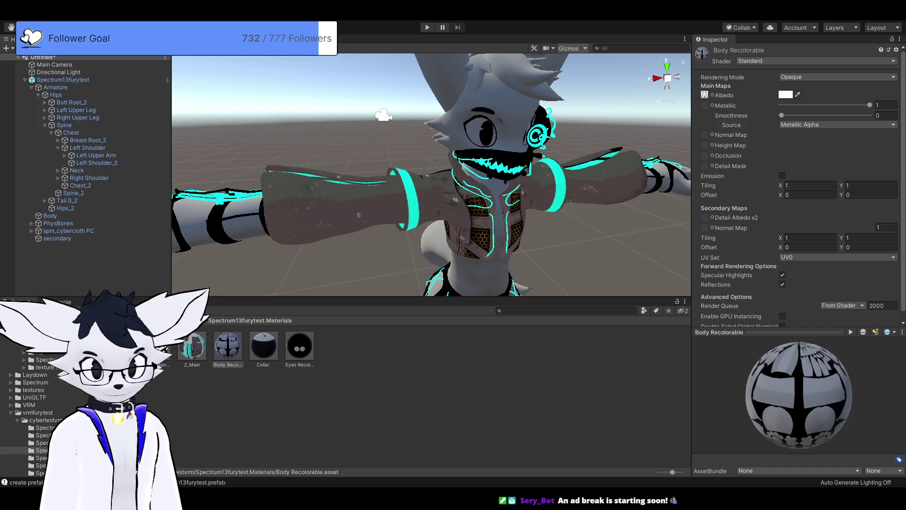
key(Return)
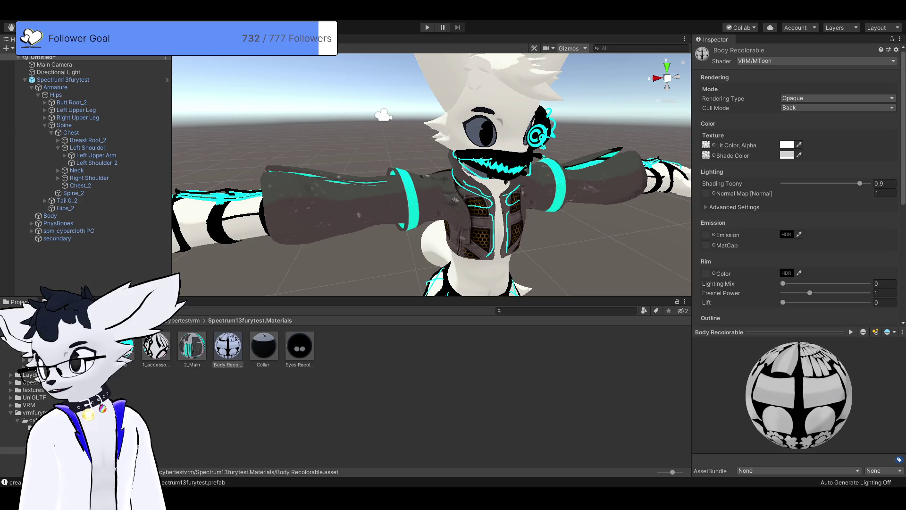
click(228, 347)
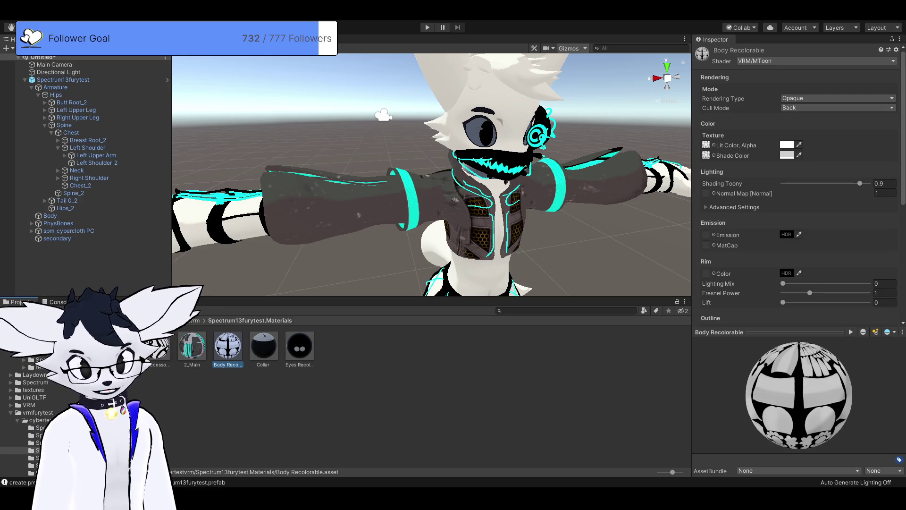
Show the Collar material's settings: Standard shader, Metallic 1, Smoothness 0.
scroll(431, 175, down, 5)
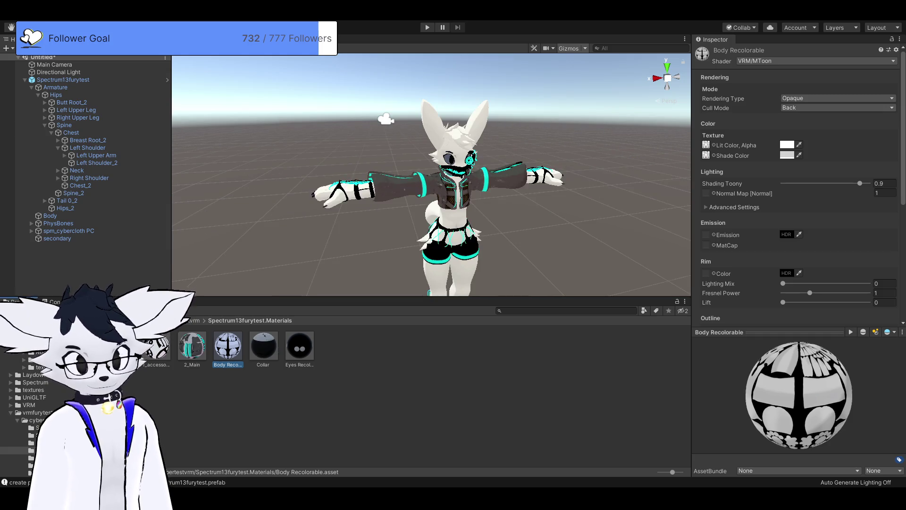
scroll(431, 191, up, 5)
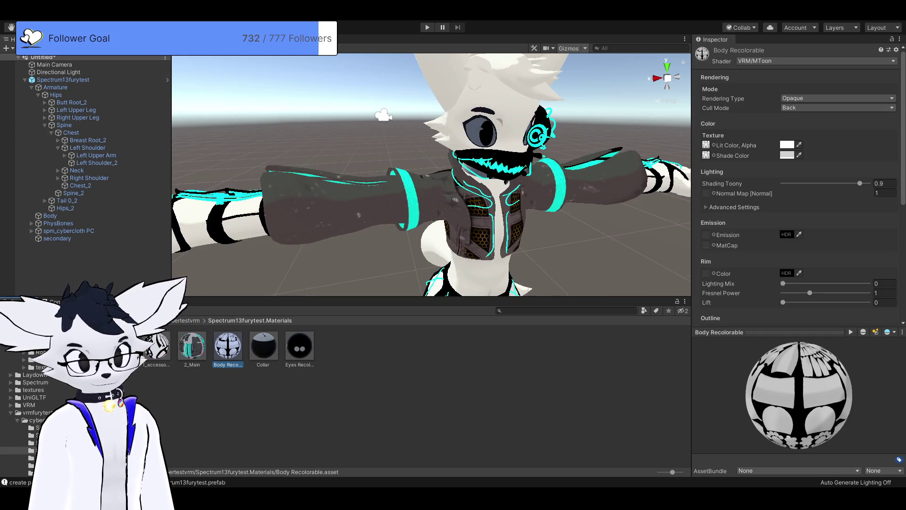
click(264, 346)
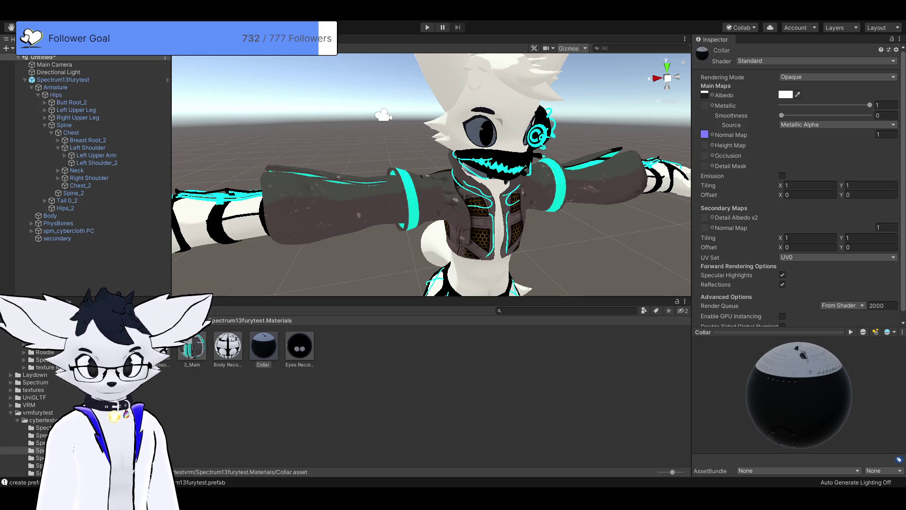
Change the Eyes Recolorable material's shader from Standard to VRM/MToon.
click(299, 347)
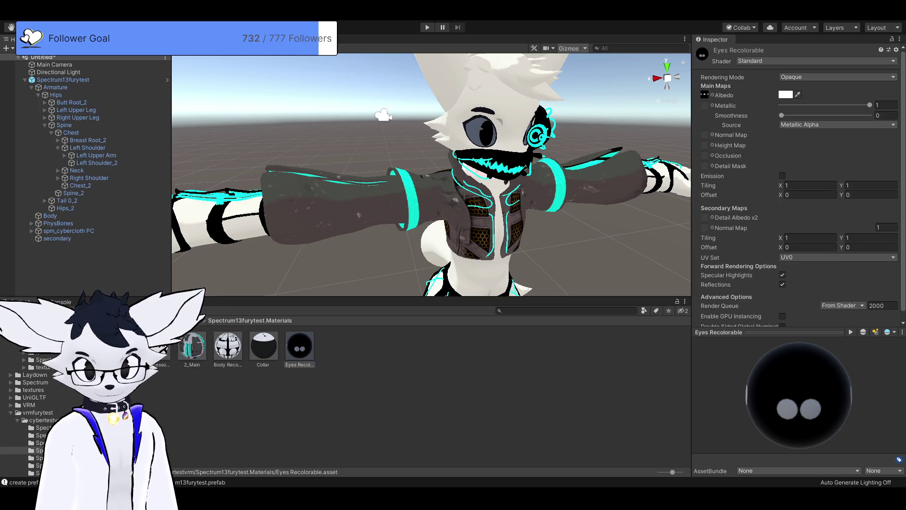
scroll(431, 174, down, 5)
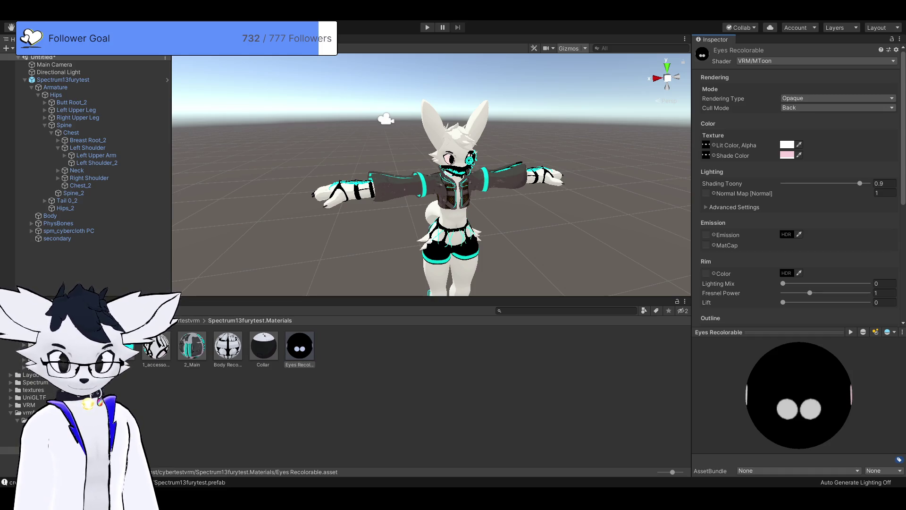
scroll(431, 175, up, 5)
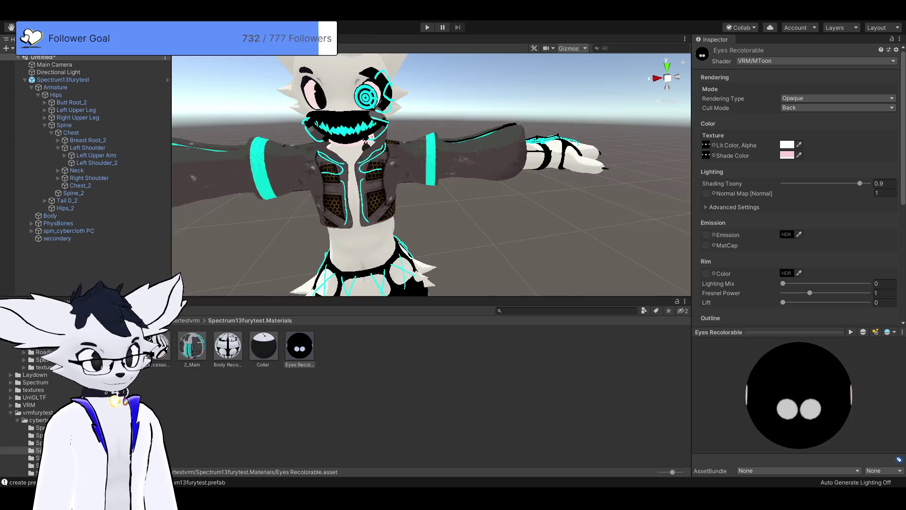
Look over the avatar and its PhysBones object up close, then return to cybertestvrm.
drag(425, 175, 472, 175)
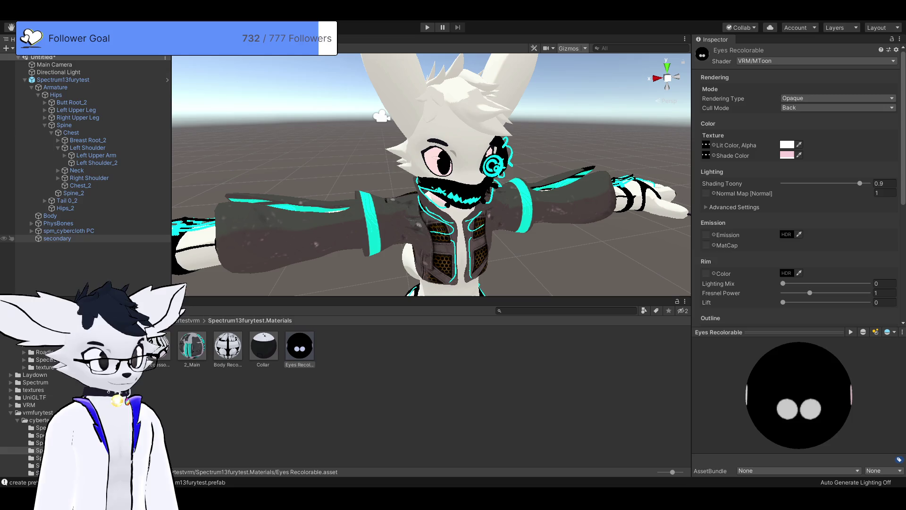
click(58, 223)
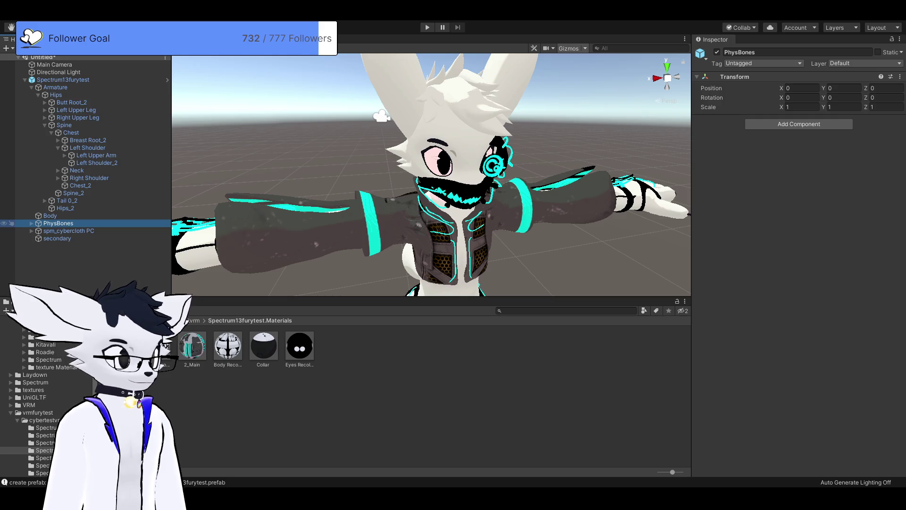
key(Escape)
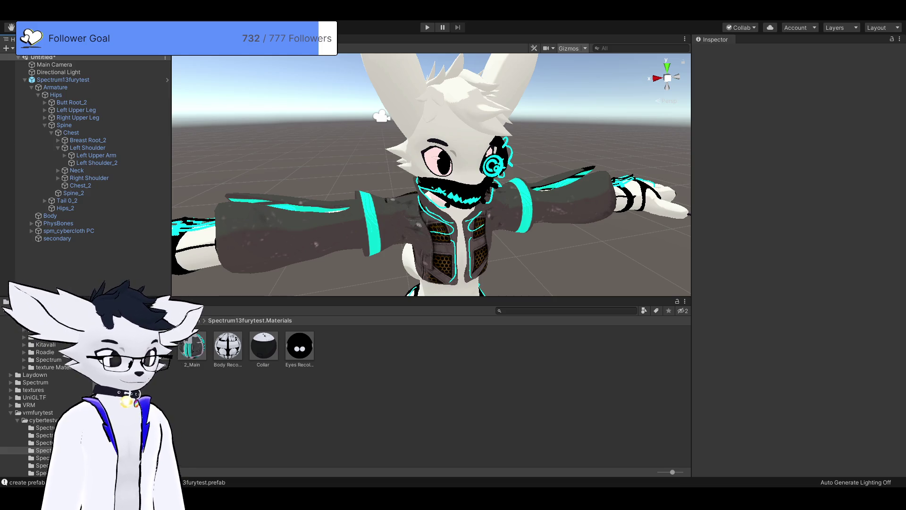
scroll(431, 174, down, 5)
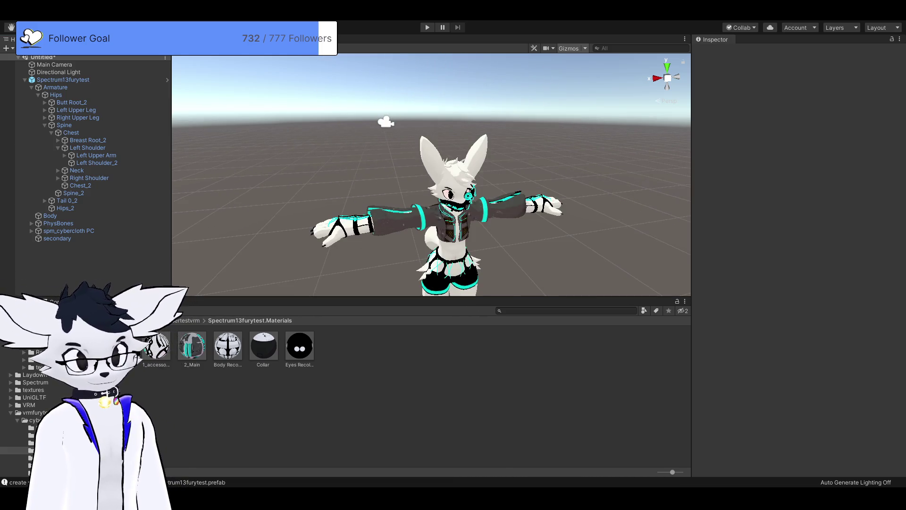
scroll(431, 175, up, 5)
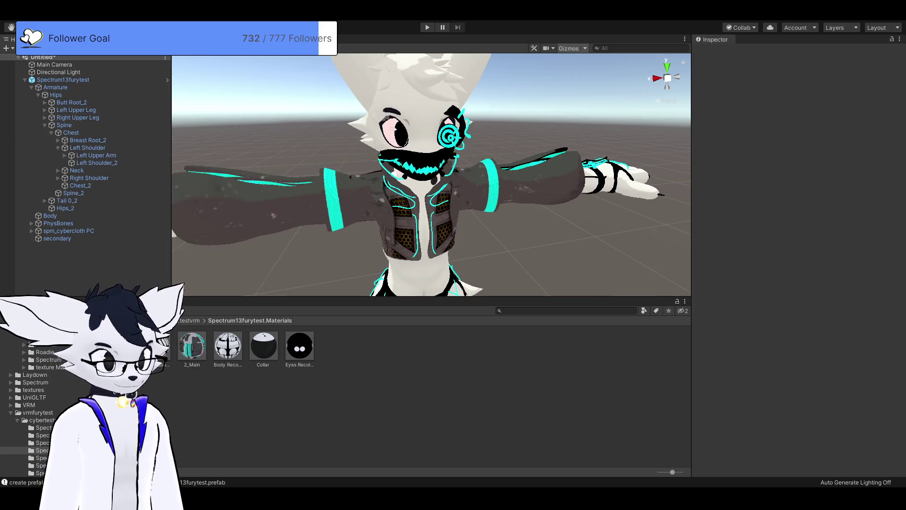
scroll(382, 119, down, 5)
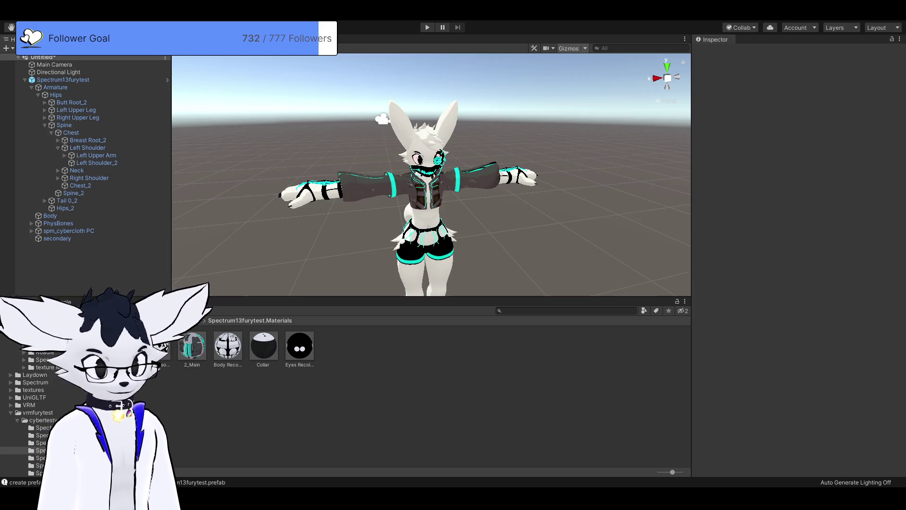
scroll(381, 119, up, 5)
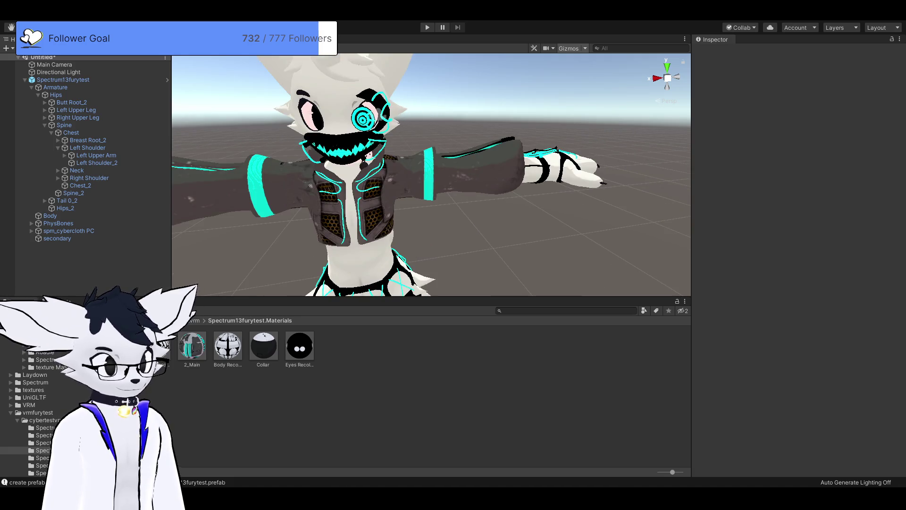
drag(381, 118, 475, 123)
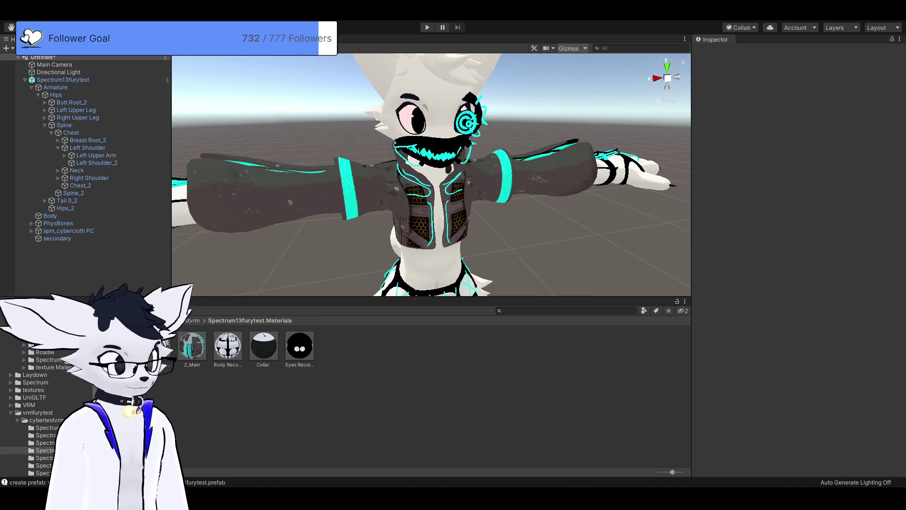
click(46, 419)
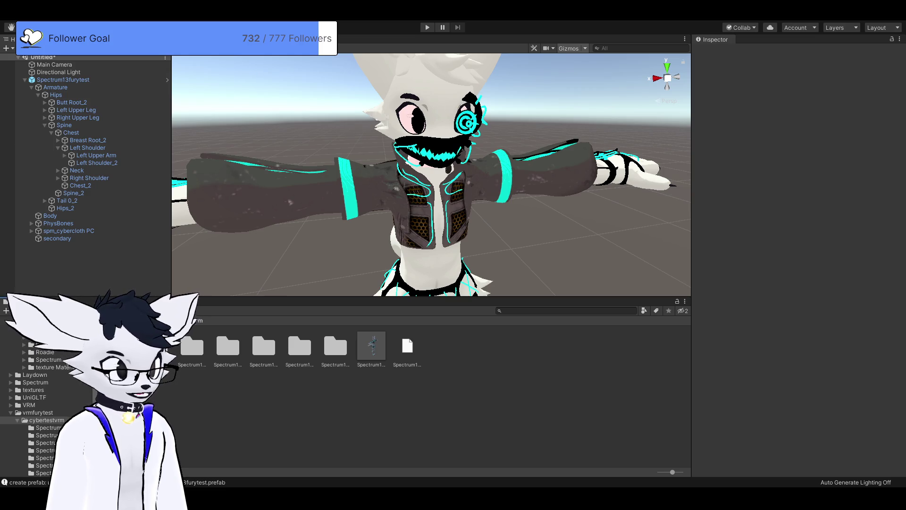
Open the Spectrum13furytest.BlendShapes folder and the BlendShape asset's clip editor, Neutral clip current.
click(263, 347)
click(192, 347)
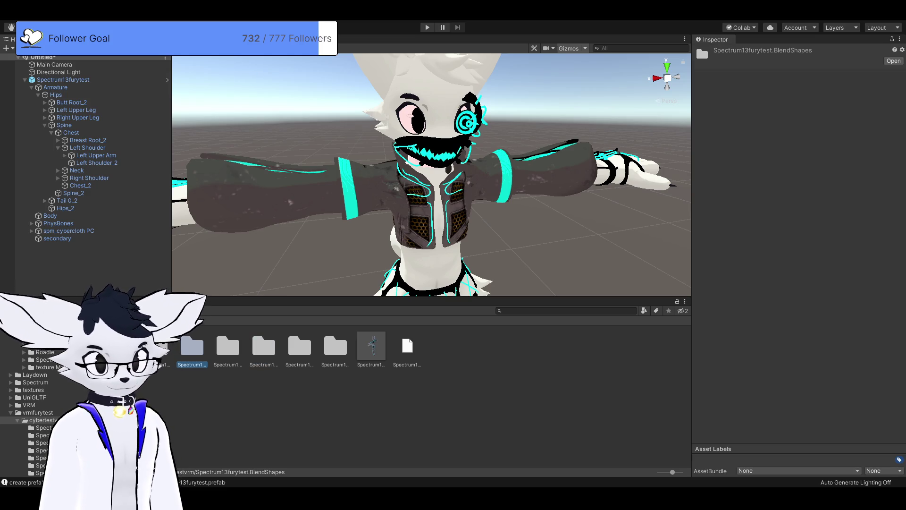
click(228, 347)
double_click(192, 347)
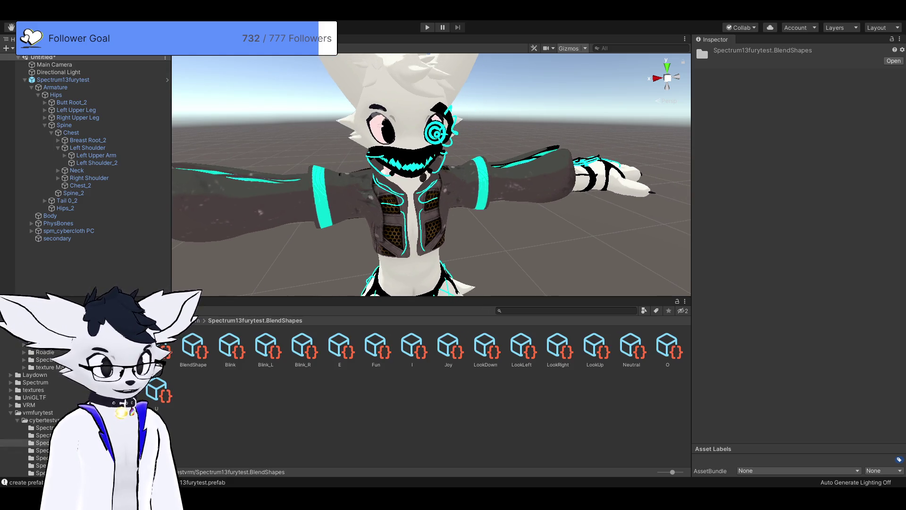
click(193, 349)
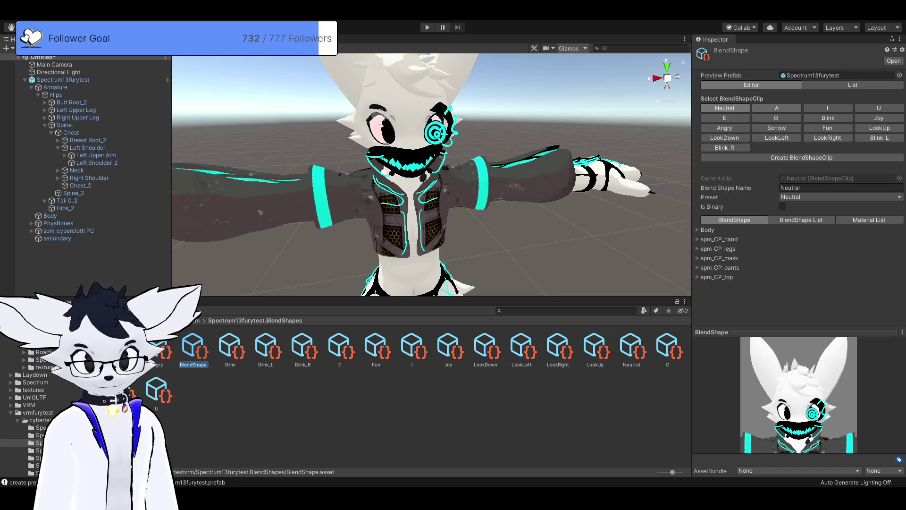
Make the A clip current and expand its spm_CP_mask blendshape sliders.
click(776, 108)
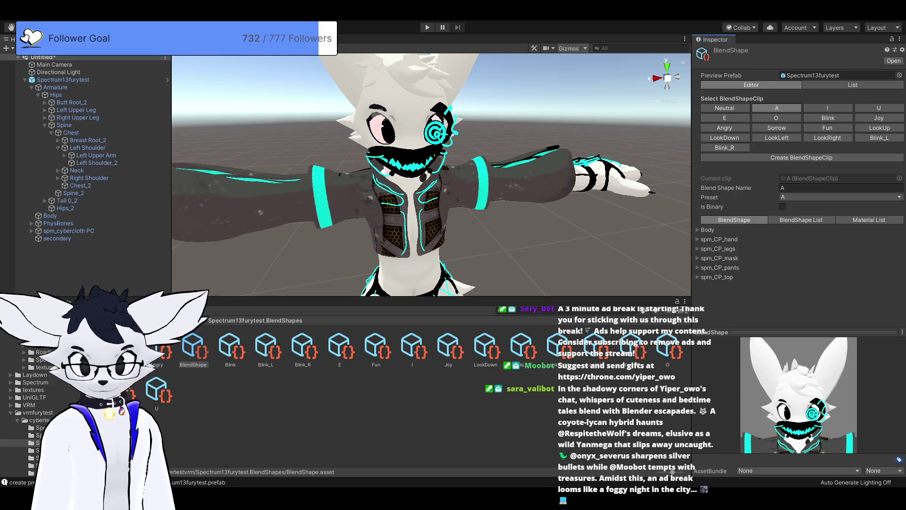
click(697, 258)
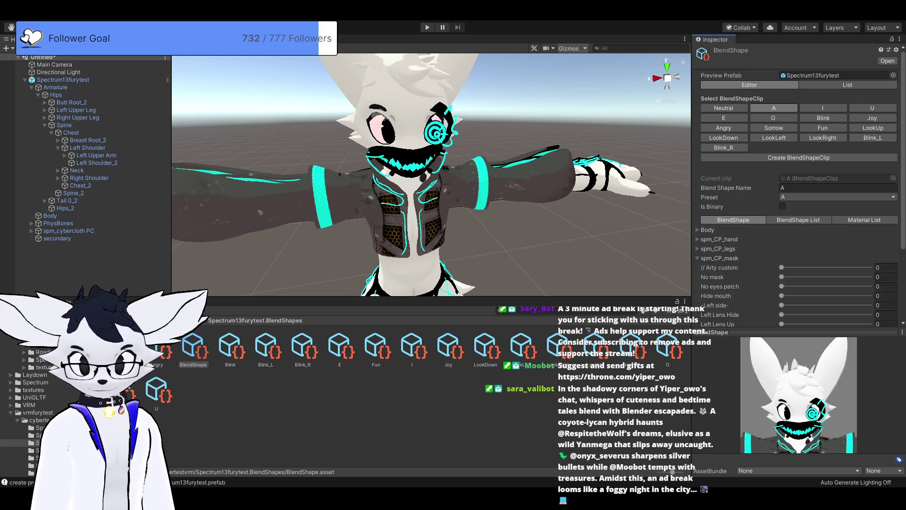
scroll(797, 213, down, 3)
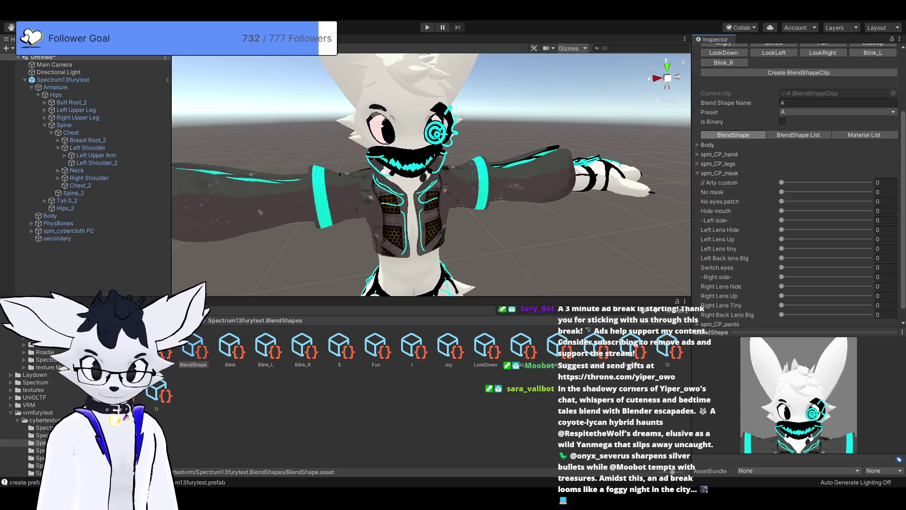
scroll(798, 212, down, 1)
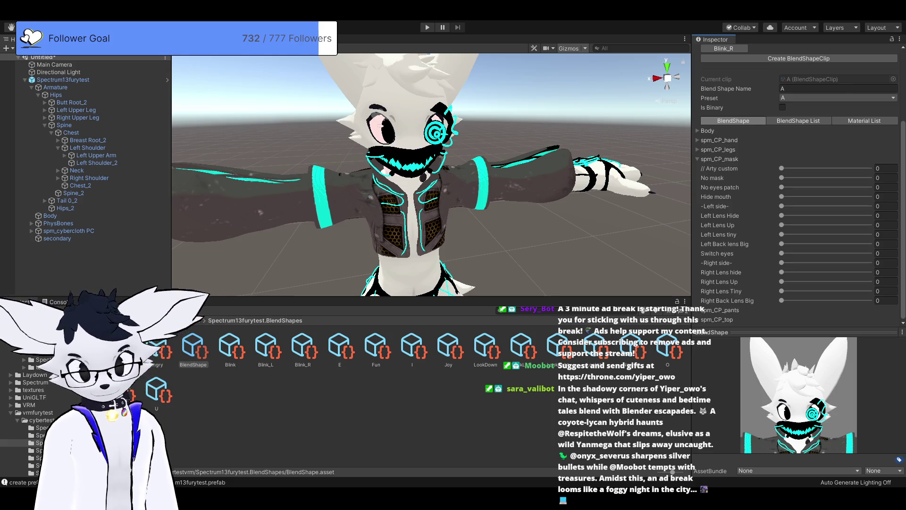
scroll(797, 212, up, 4)
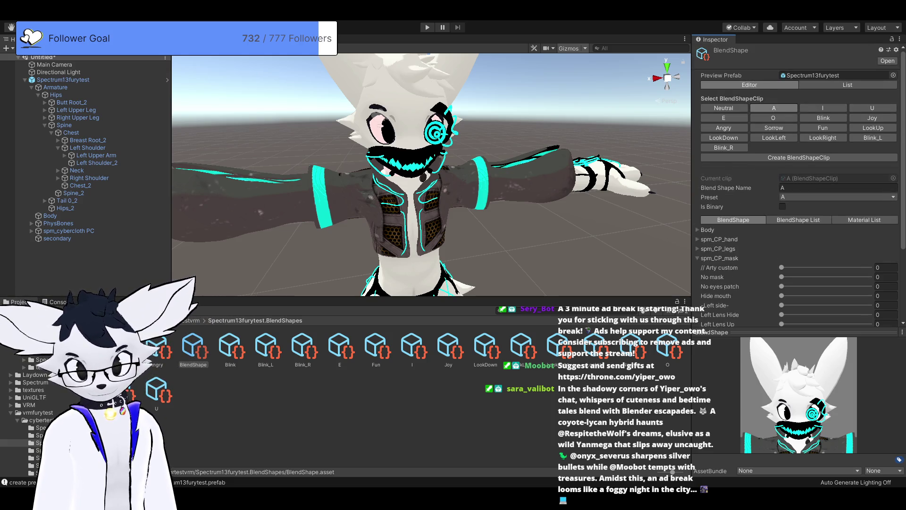
scroll(797, 213, down, 4)
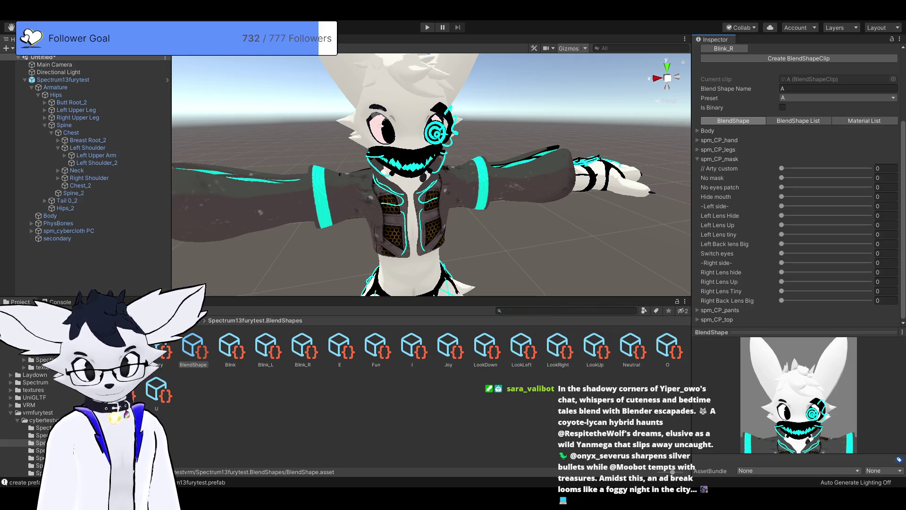
scroll(798, 213, up, 4)
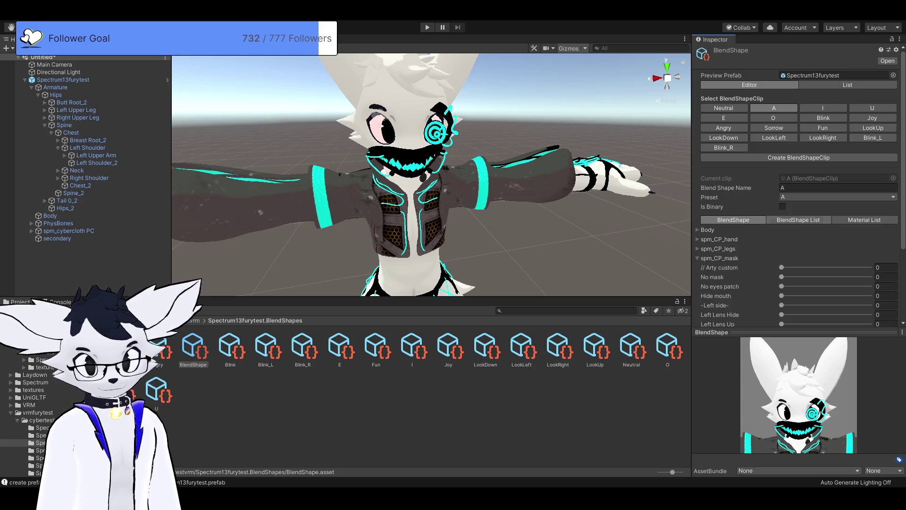
Check the A clip's still-empty material property list and return to cybertestvrm.
click(799, 220)
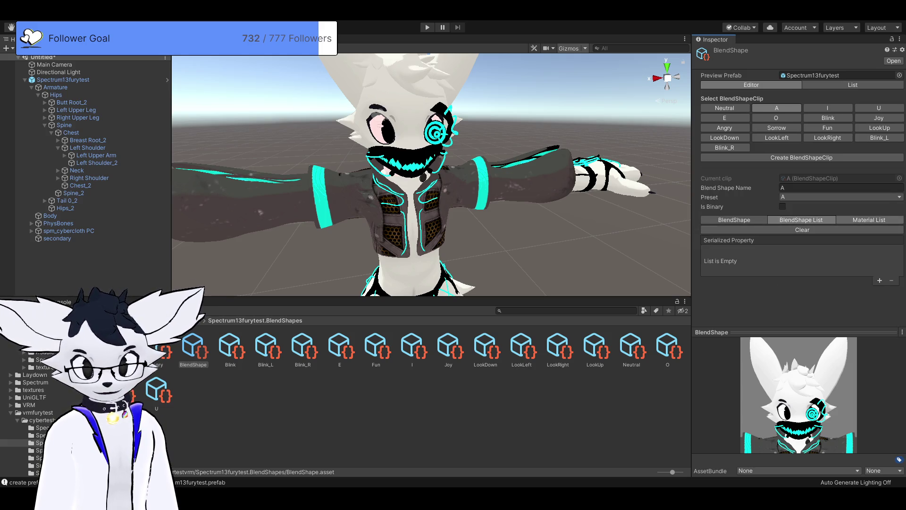
click(869, 220)
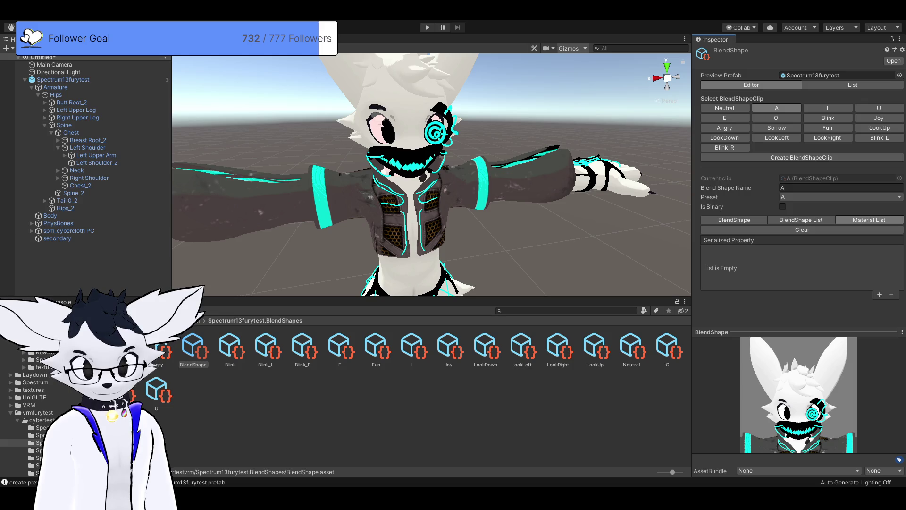
click(47, 420)
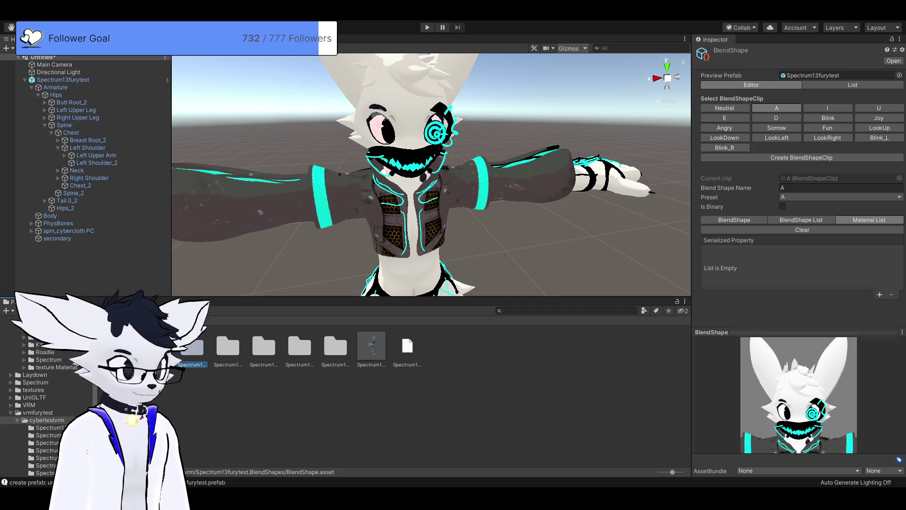
Open Spectrum13furytest.Materials and inspect the 2_Main material.
double_click(192, 347)
click(47, 420)
click(228, 347)
double_click(228, 347)
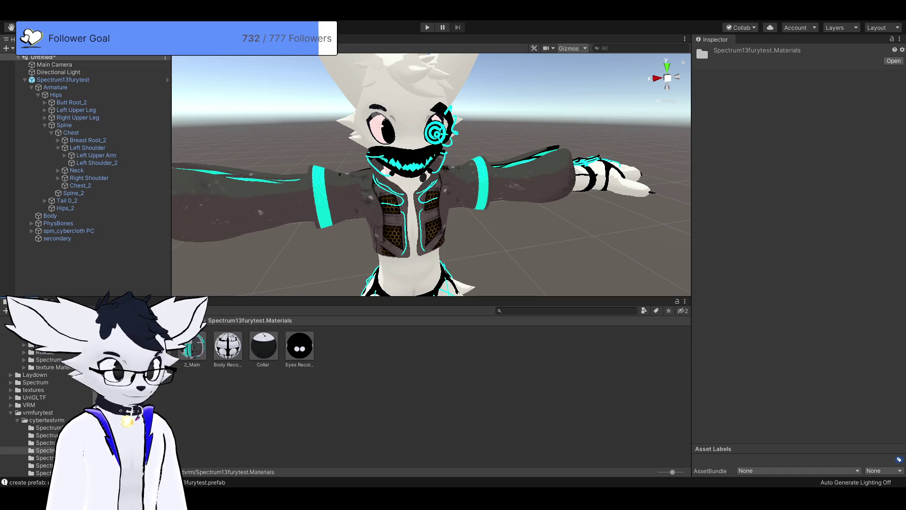
click(192, 347)
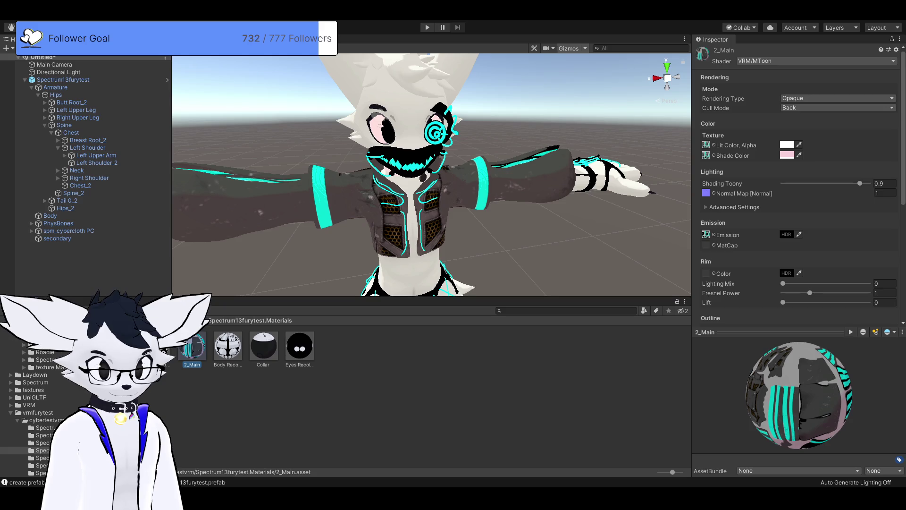
Check spm_CP_mask's materials, finding 0_wire among them, then deselect the mesh.
click(408, 155)
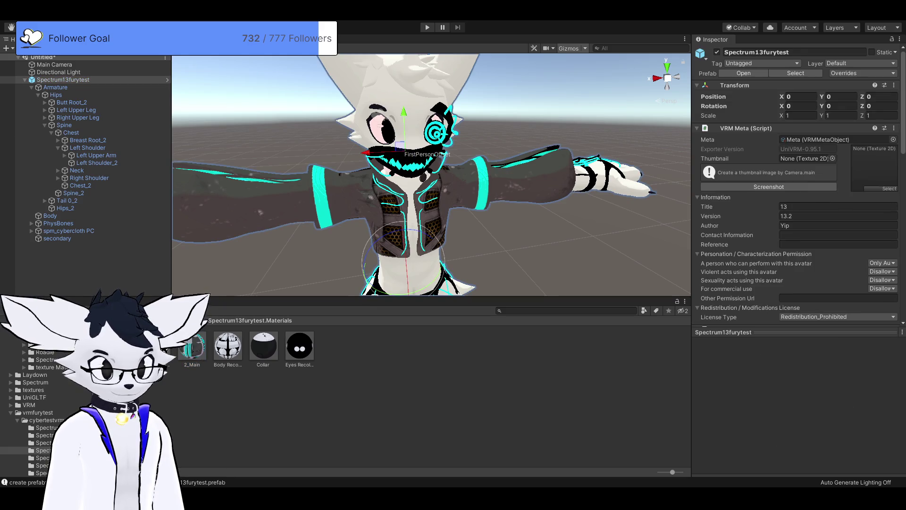
click(409, 156)
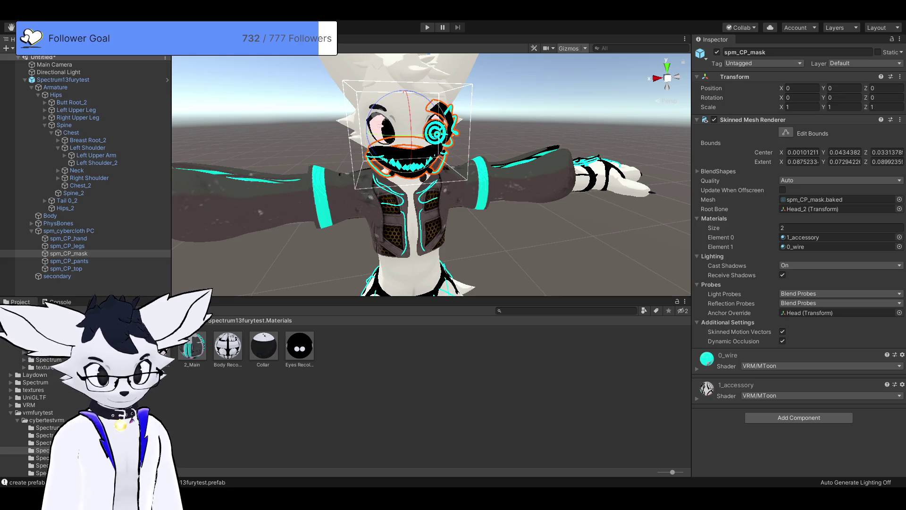
key(shift+d)
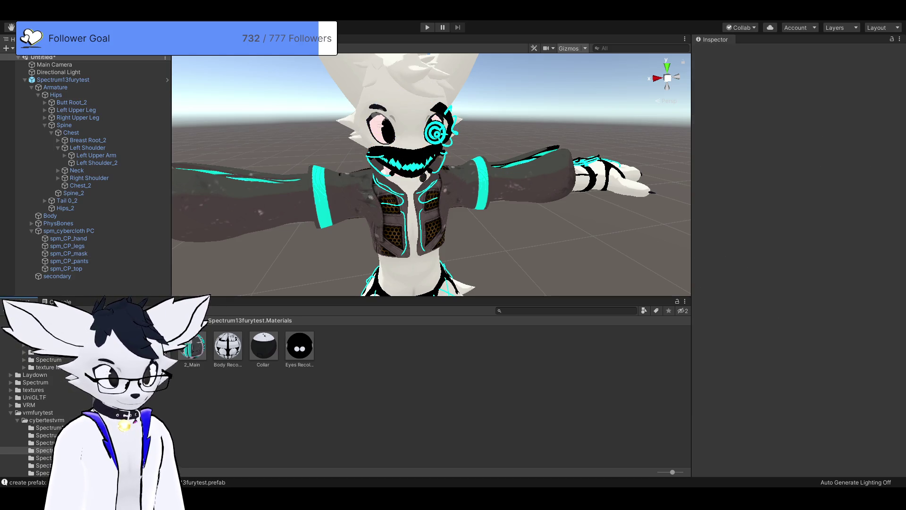
click(120, 345)
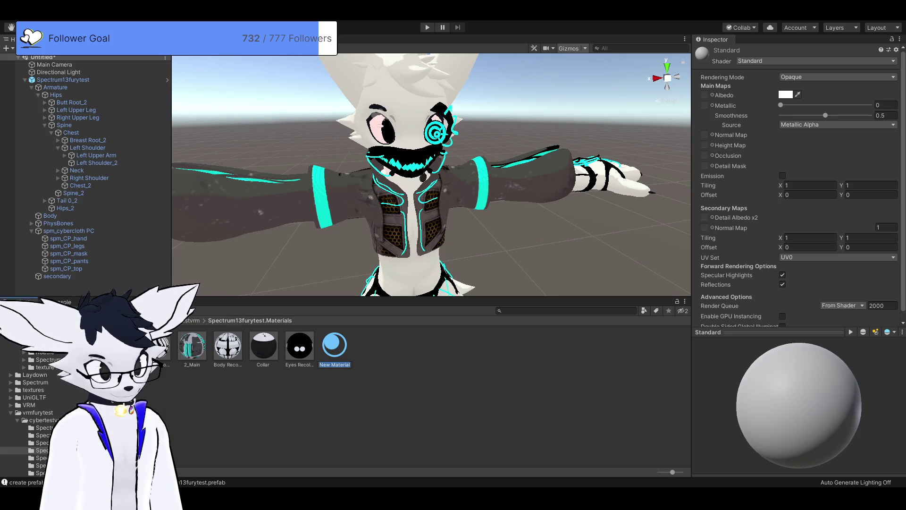
key(Return)
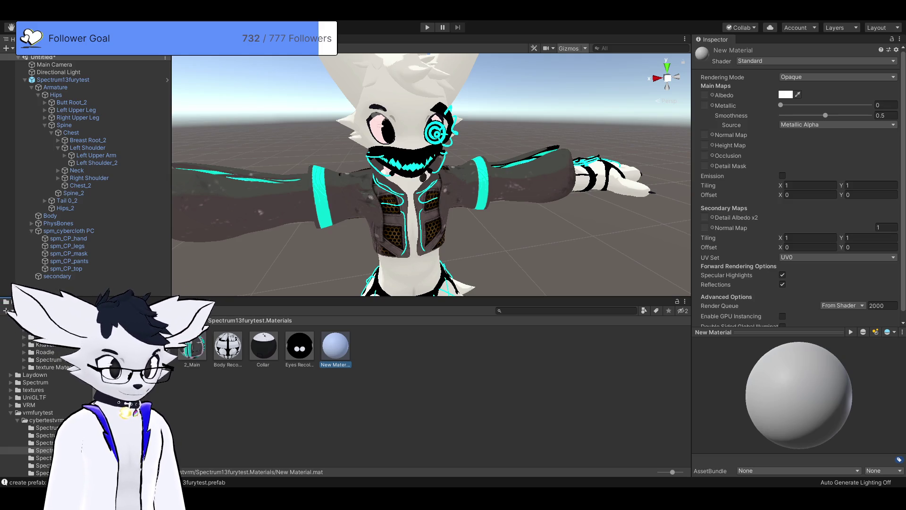
key(Delete)
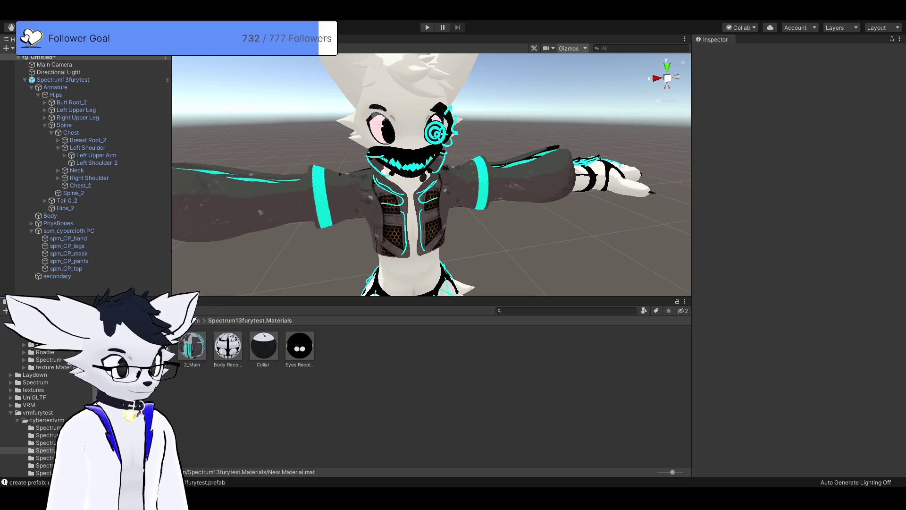
Duplicate the 0_wire material as 0_wire 1 and return to the cybertestvrm folder.
click(157, 347)
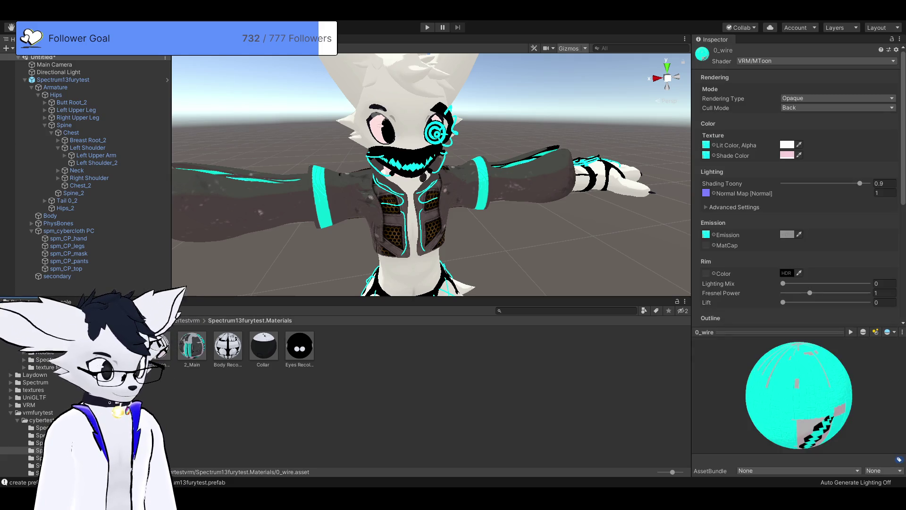
key(ctrl+d)
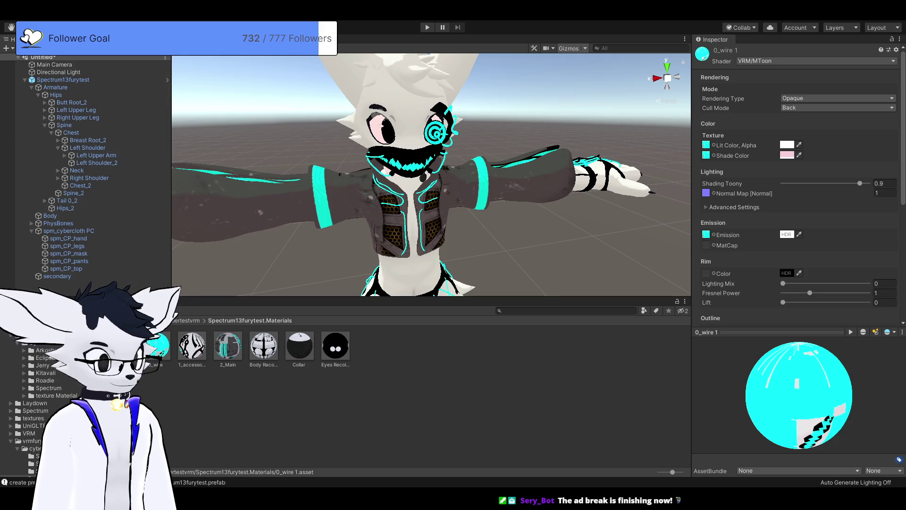
click(155, 349)
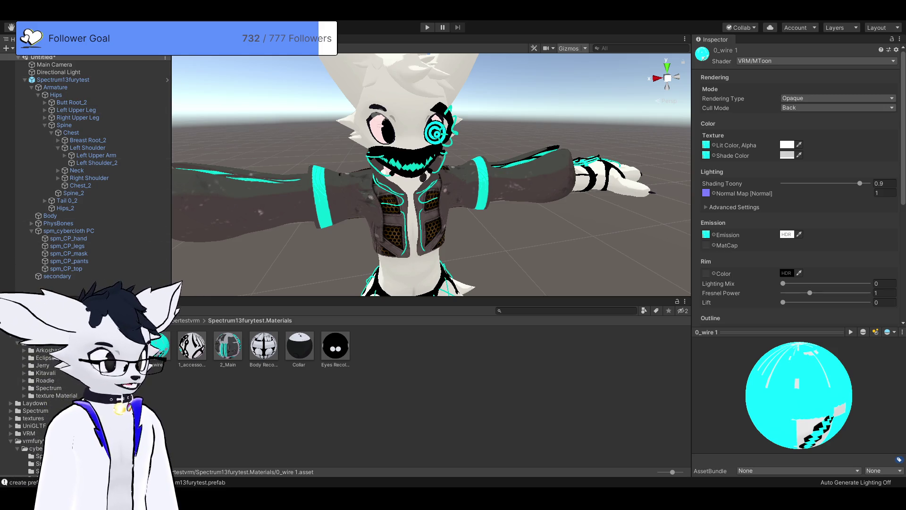
click(37, 448)
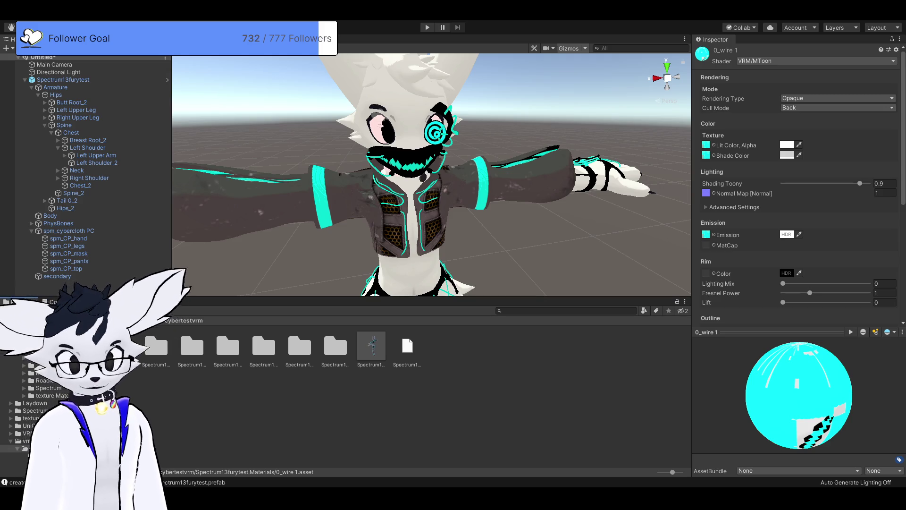
Open the Spectrum13furytest BlendShape asset and show the A clip's Material List.
click(192, 347)
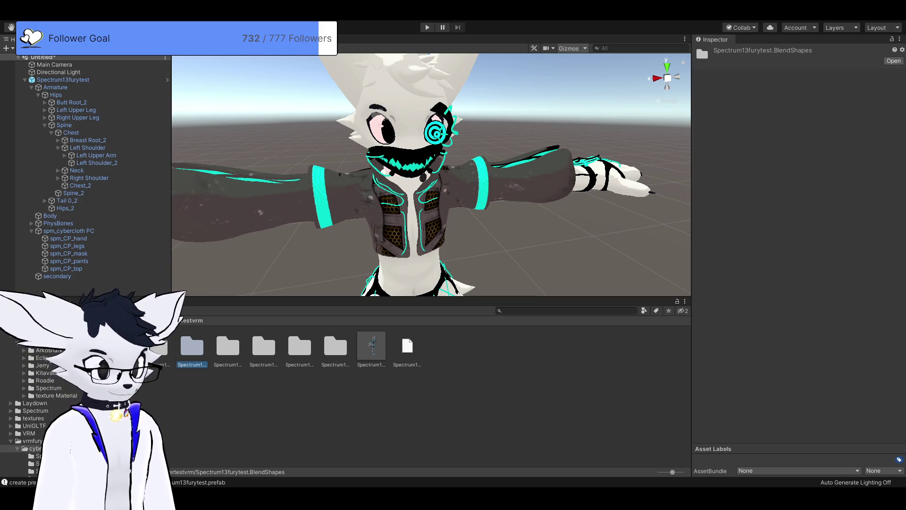
click(228, 347)
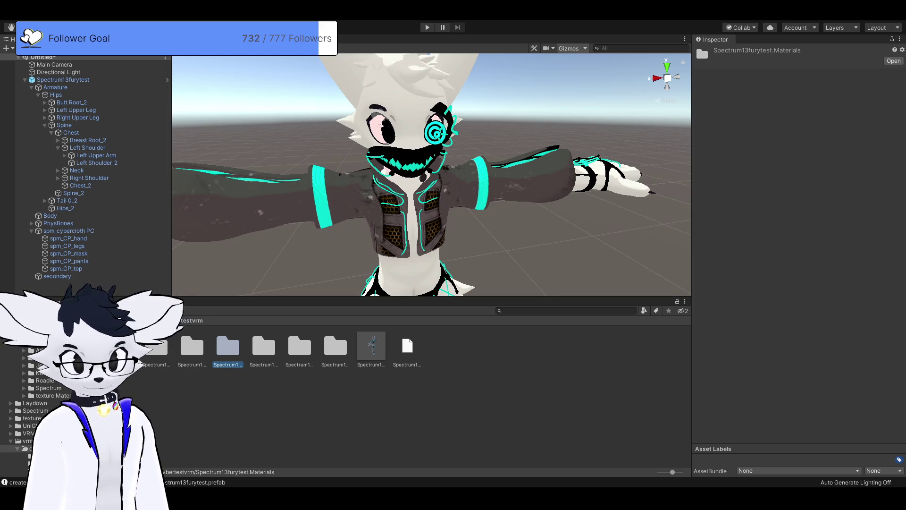
double_click(192, 346)
click(193, 349)
click(777, 108)
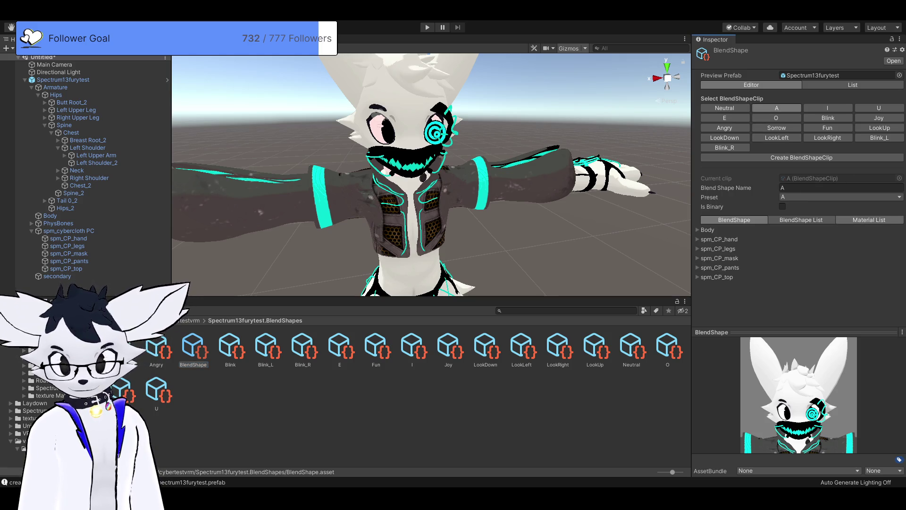
click(869, 220)
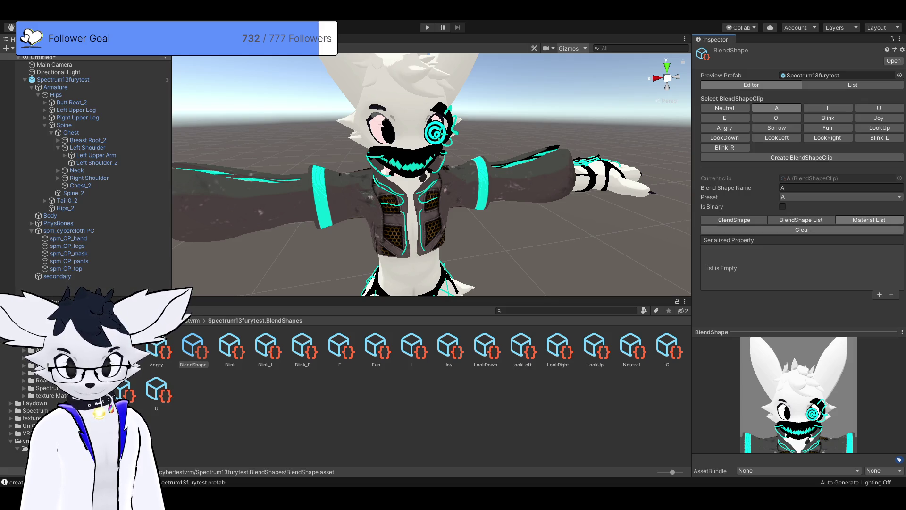
Add a material list entry, browse the Spectrum13furytest.Materials folder, then remove the empty entry.
click(879, 295)
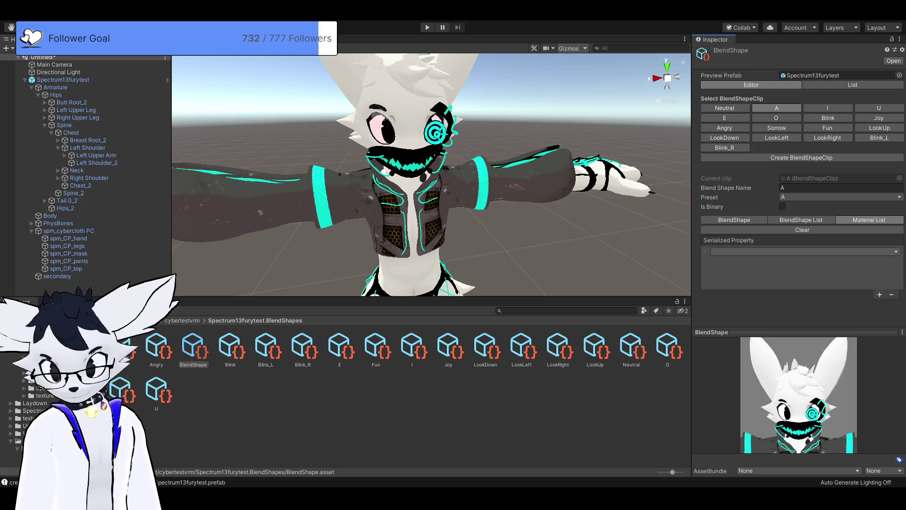
click(802, 252)
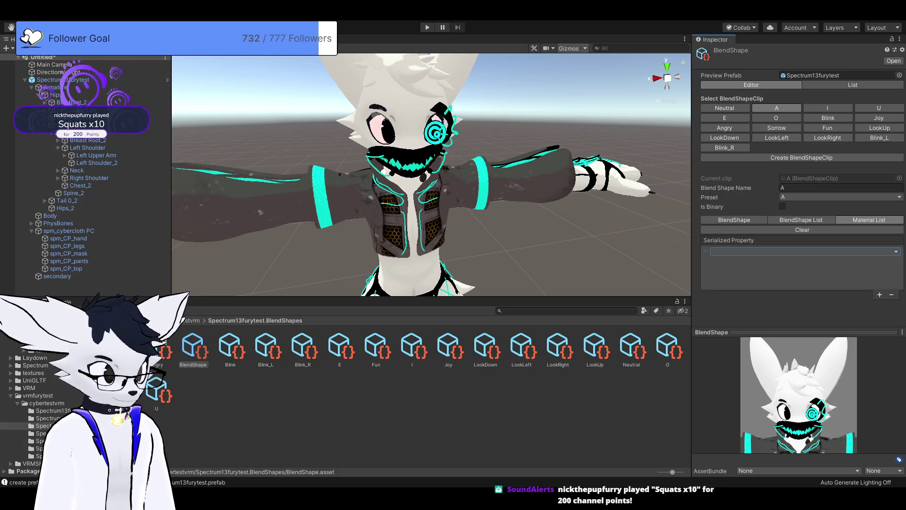
click(47, 418)
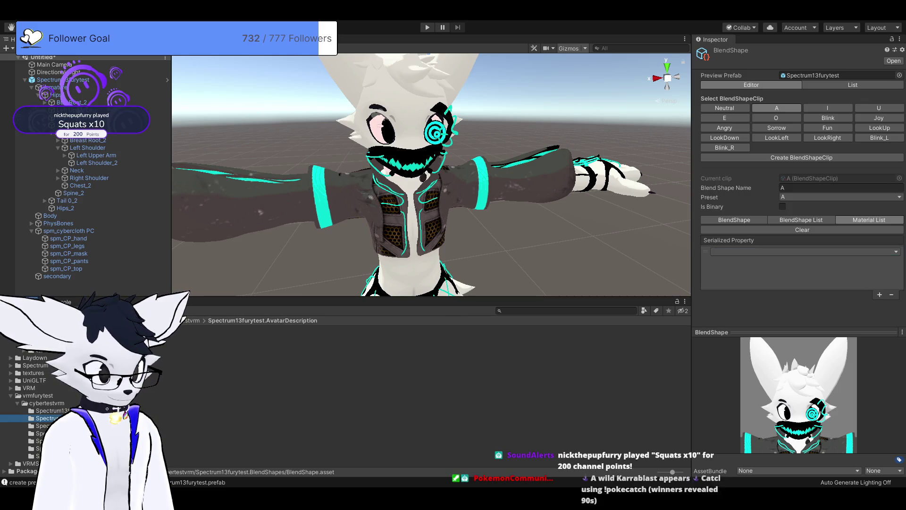
click(43, 425)
click(42, 434)
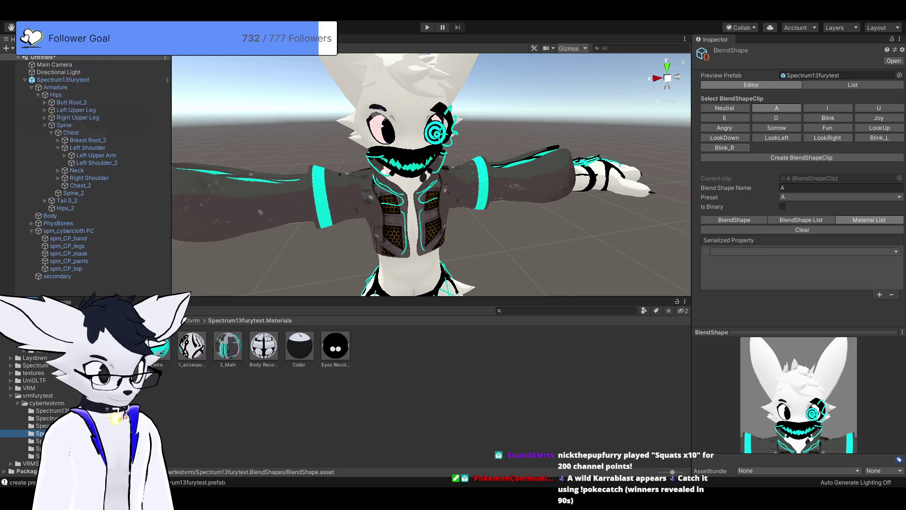
click(802, 252)
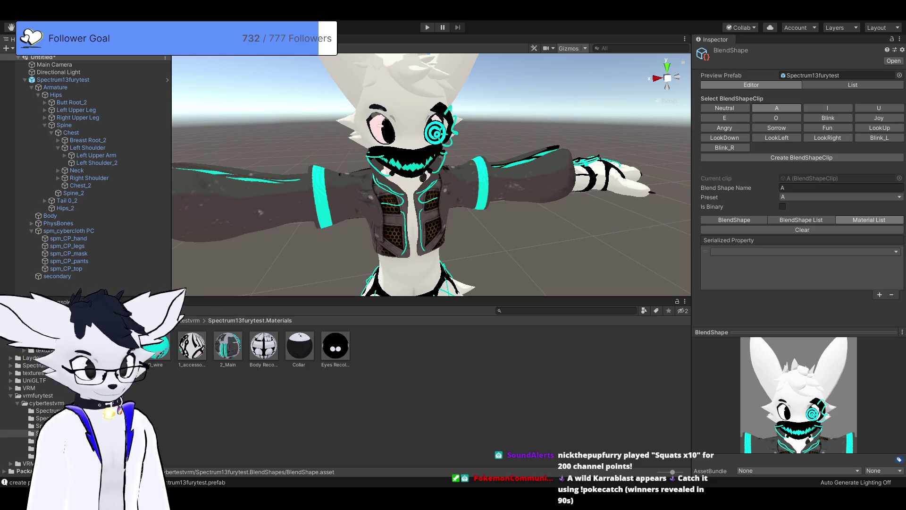
click(891, 295)
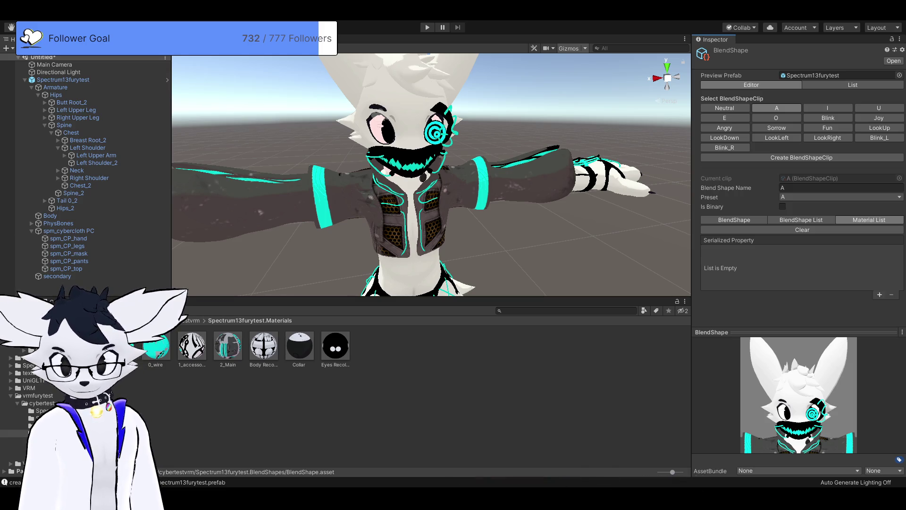
Add an A clip material entry driving 0_wire's _EmissionColor.
click(879, 295)
click(803, 271)
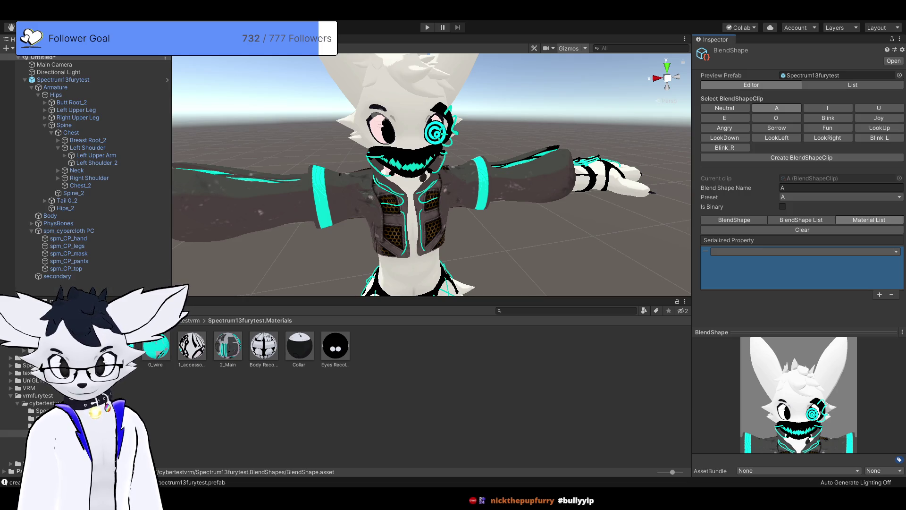
click(804, 252)
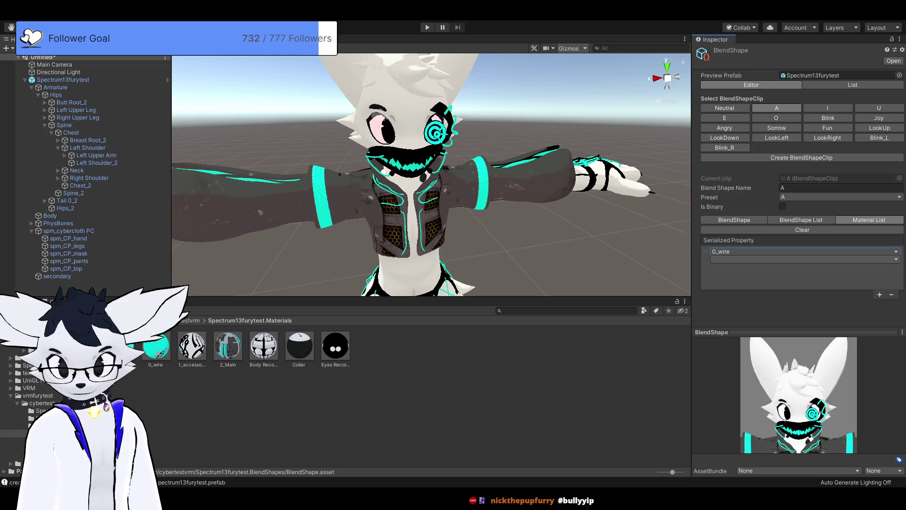
click(802, 259)
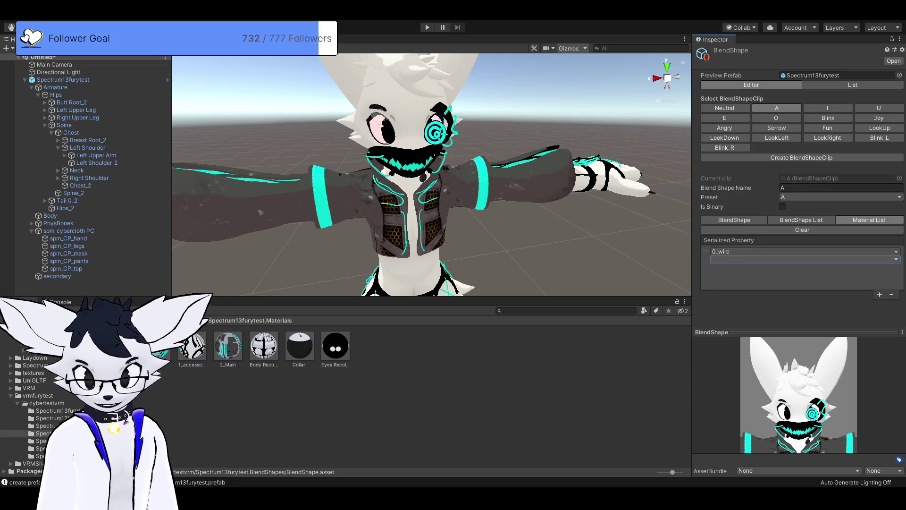
click(802, 259)
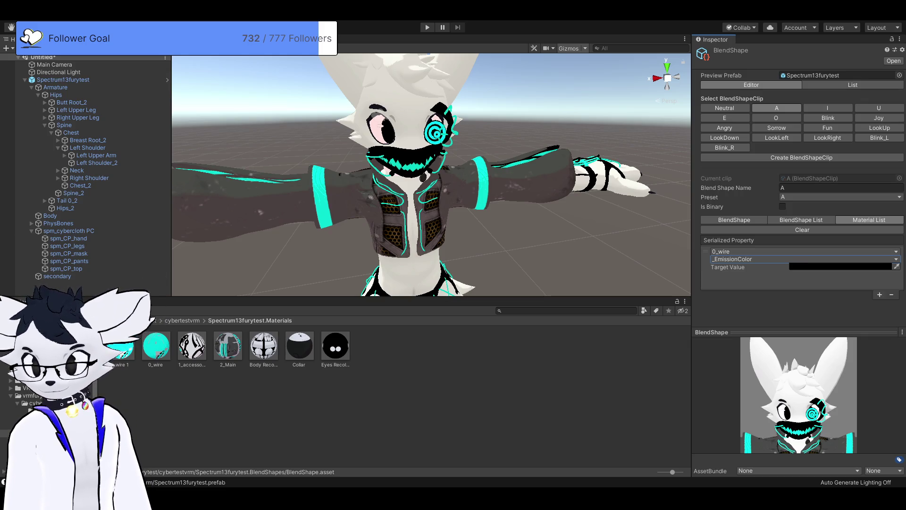
Add a second 0_wire _EmissionColor entry with a white target value.
click(879, 294)
scroll(799, 184, down, 2)
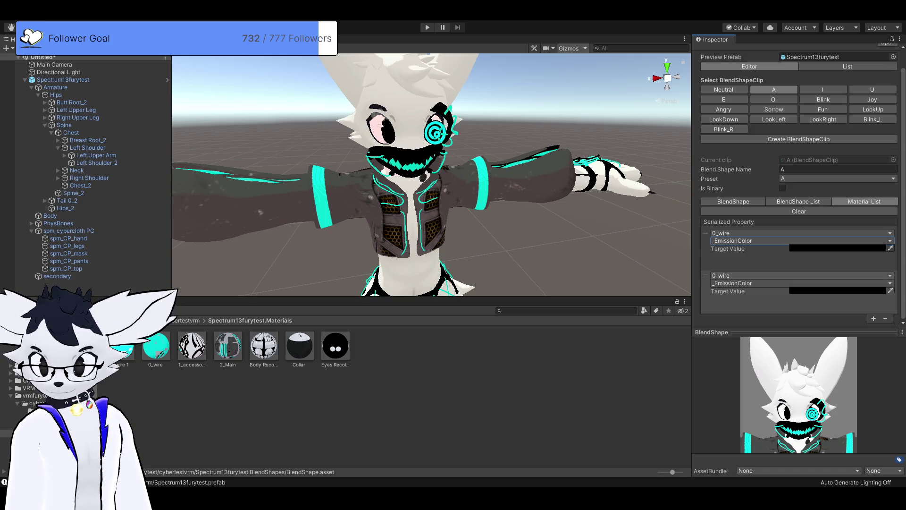
click(837, 290)
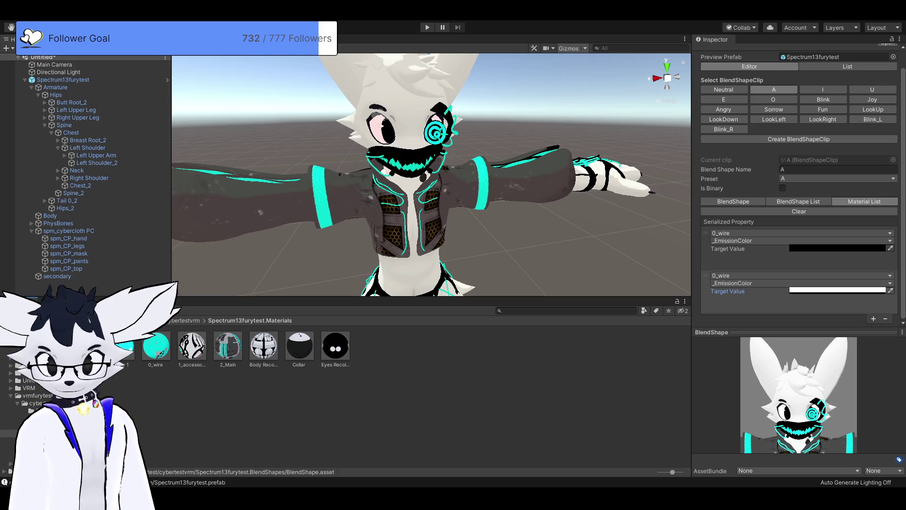
click(755, 259)
click(755, 305)
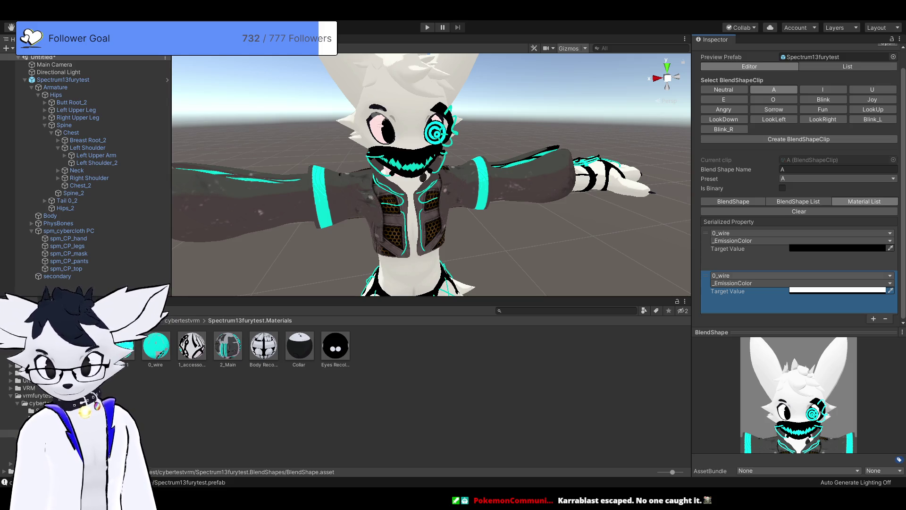
click(736, 259)
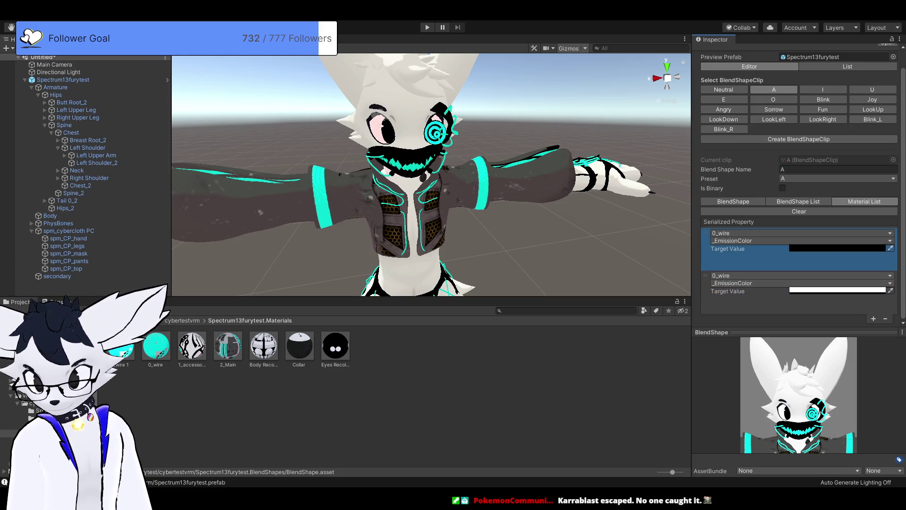
click(736, 302)
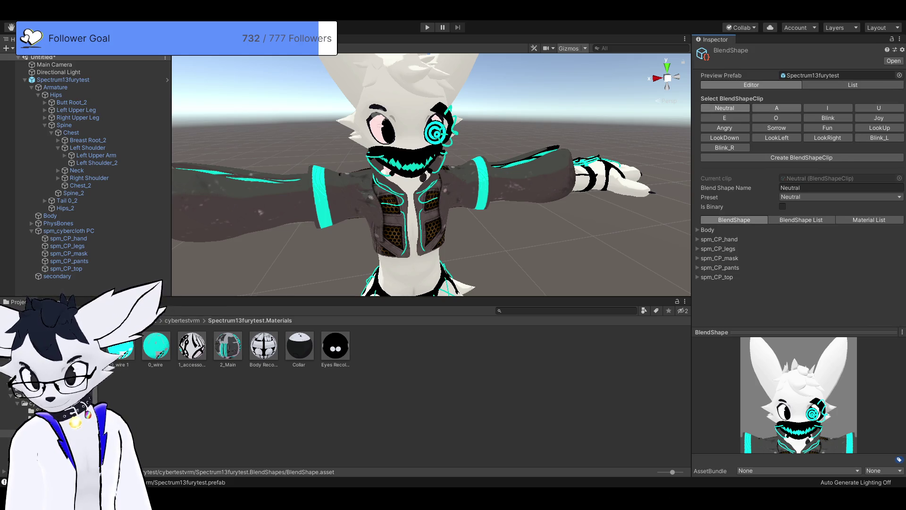
Switch the BlendShape editor to the A clip.
click(777, 108)
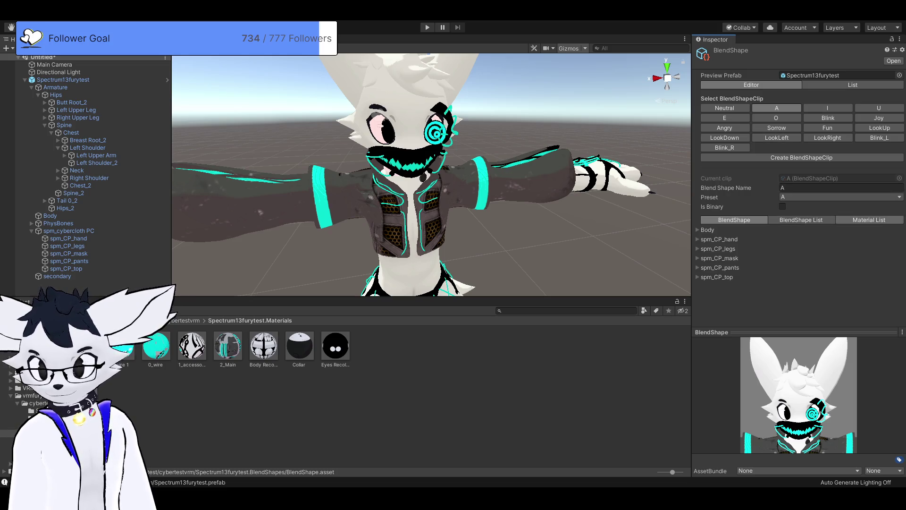
Check the A clip's blend shape and material entries, then switch to the I clip.
click(801, 219)
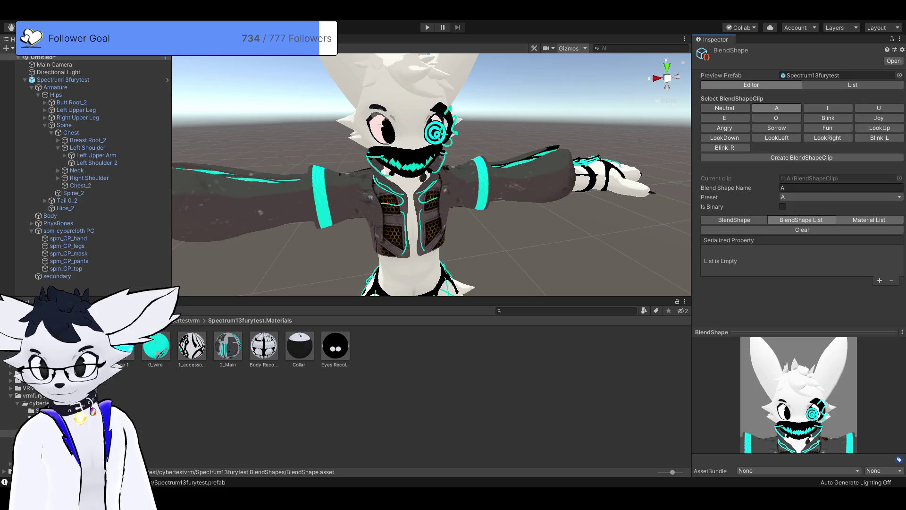
click(868, 219)
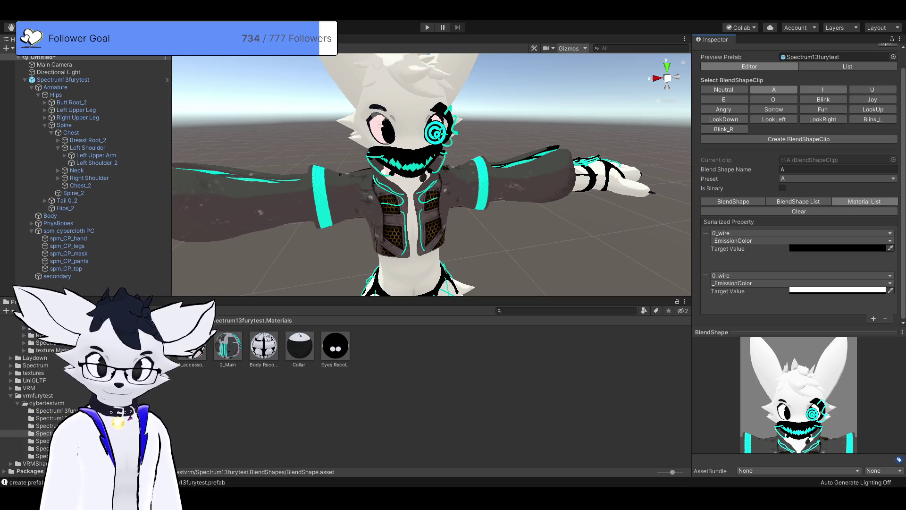
click(823, 89)
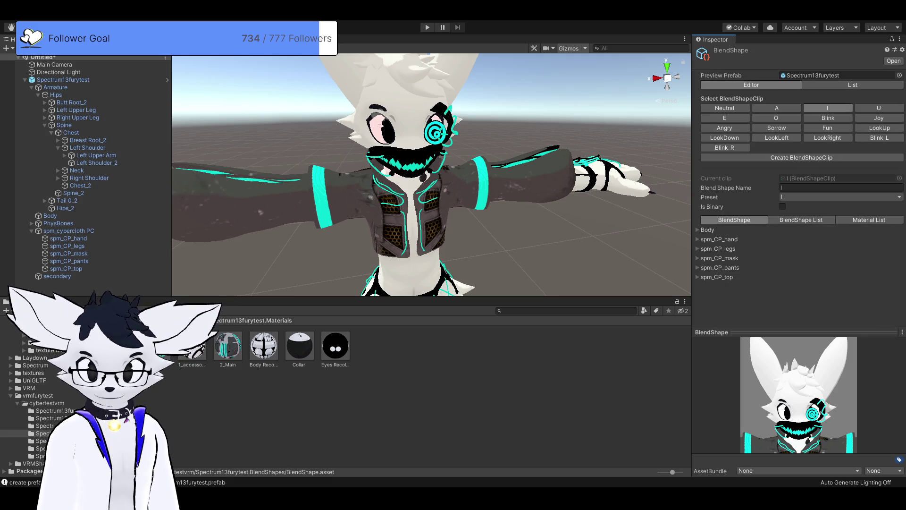
Give the I clip black and white 0_wire _EmissionColor material entries.
click(869, 220)
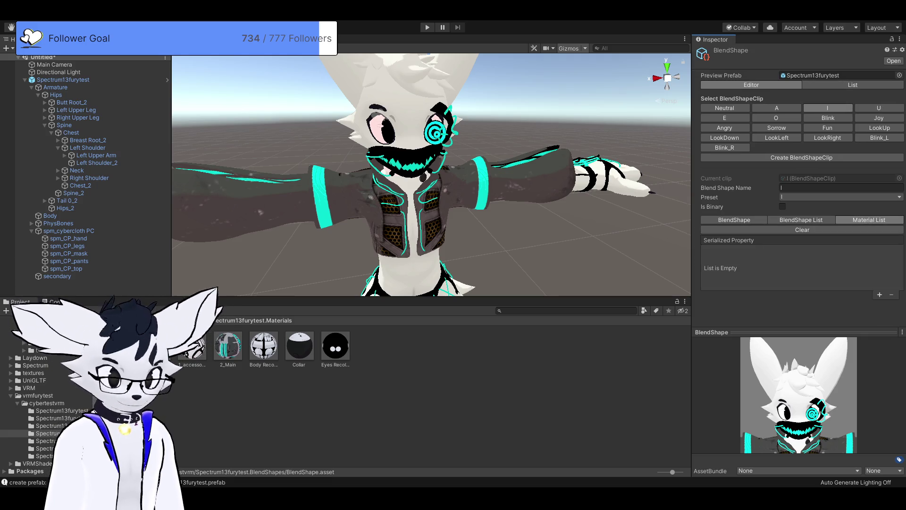
click(879, 295)
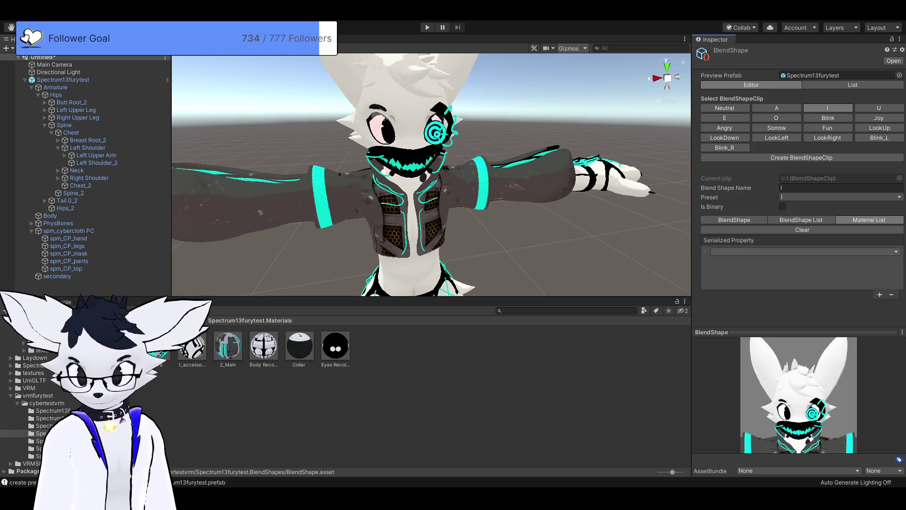
click(802, 251)
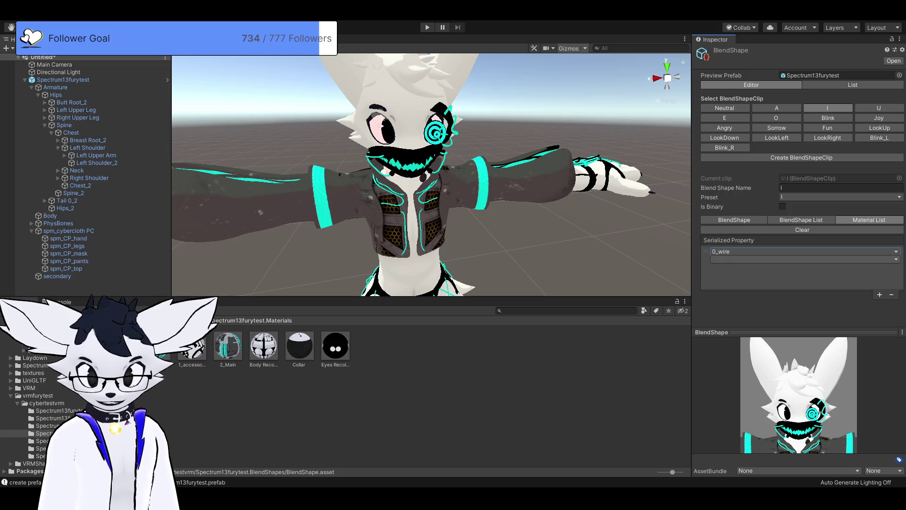
click(802, 259)
click(879, 294)
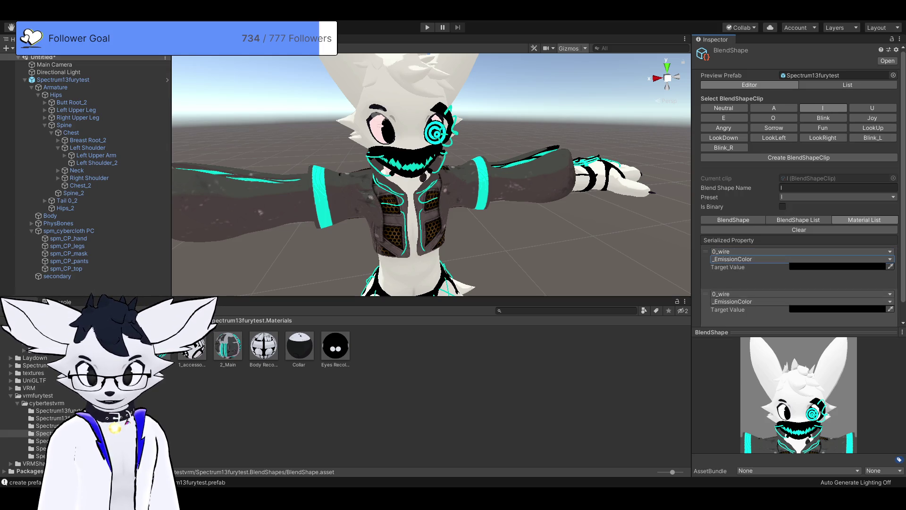
scroll(802, 283, down, 2)
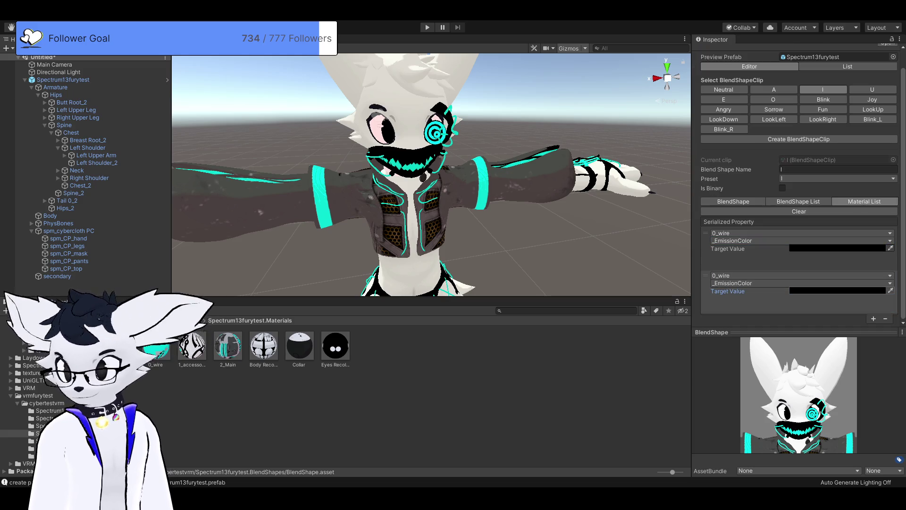
key(ctrl+v)
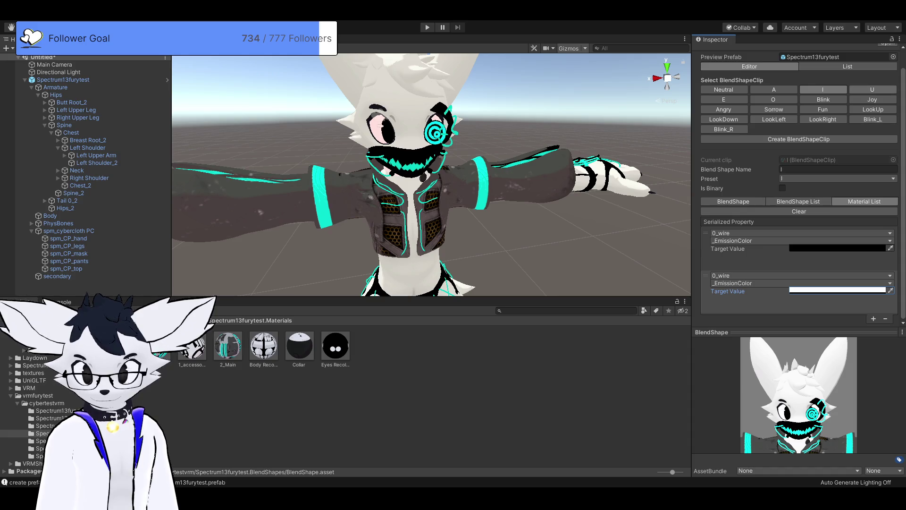
click(872, 90)
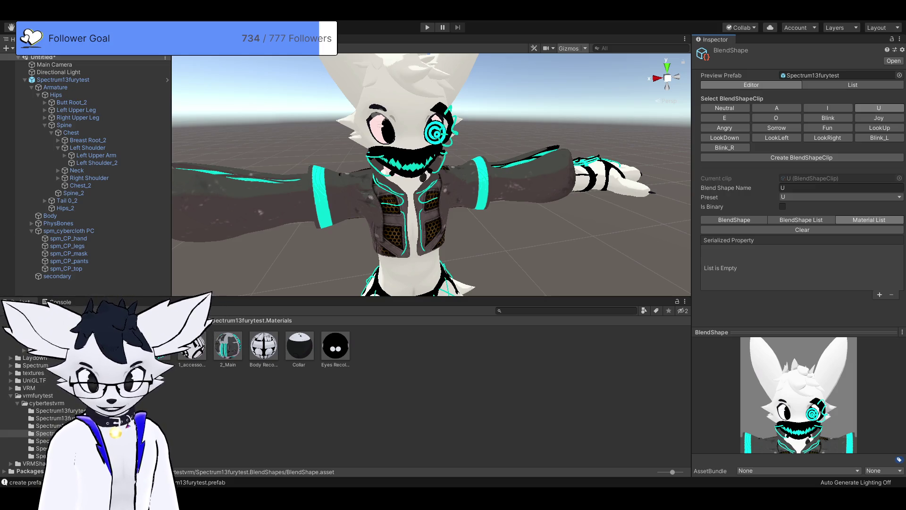
Give the U clip two 0_wire _EmissionColor entries, the second pasted as white.
click(879, 294)
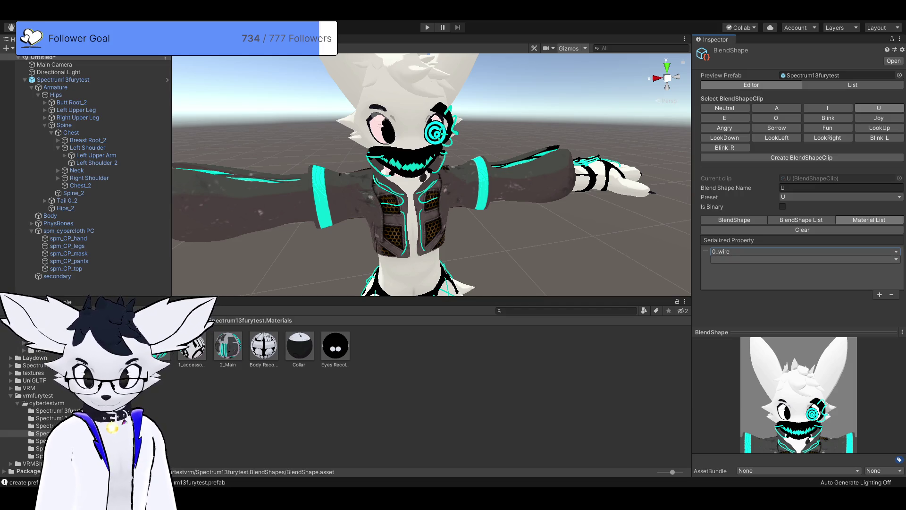
click(802, 259)
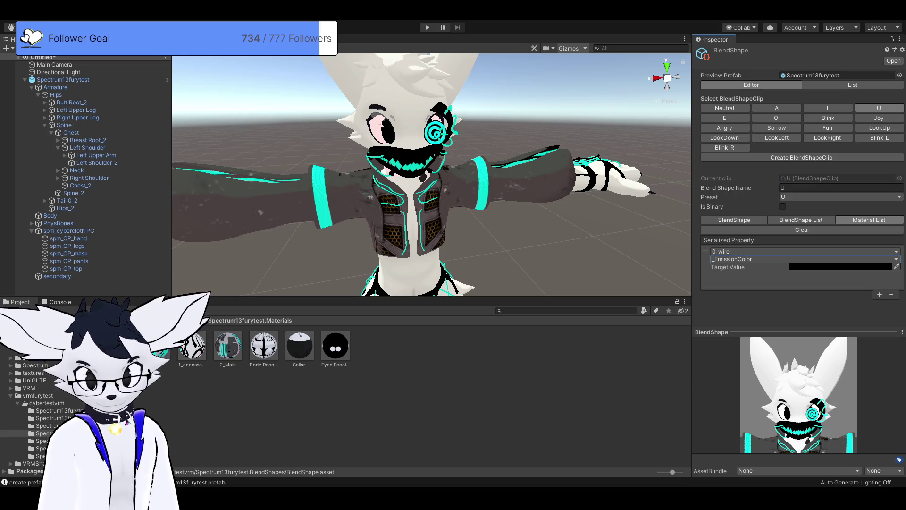
click(879, 294)
scroll(802, 236, down, 1)
click(727, 291)
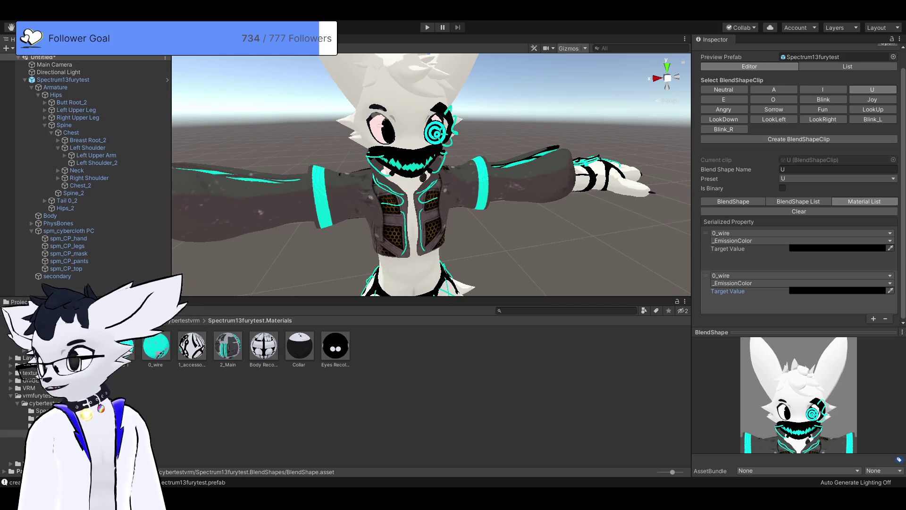
key(ctrl+v)
click(798, 305)
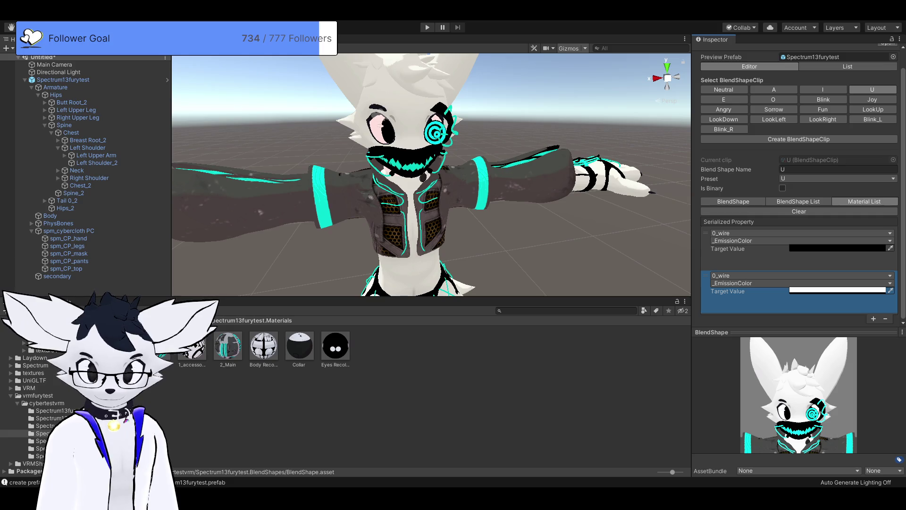
click(782, 188)
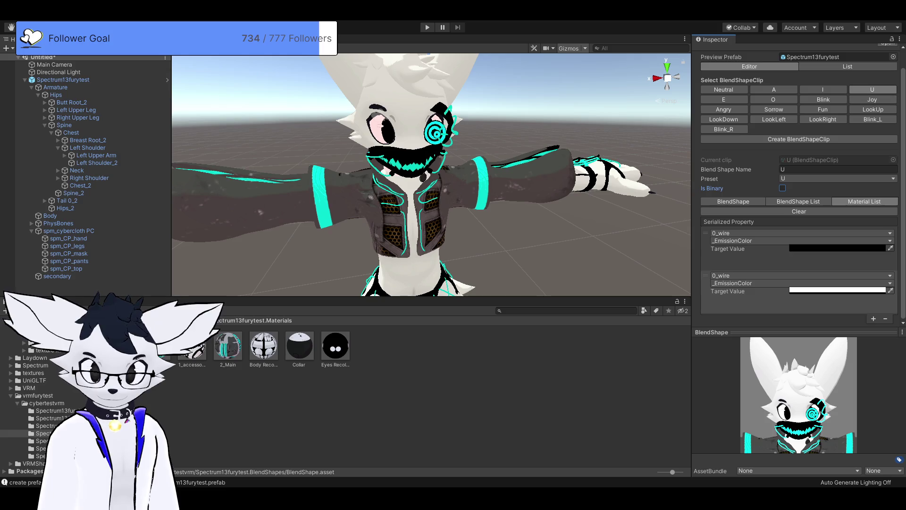
click(724, 99)
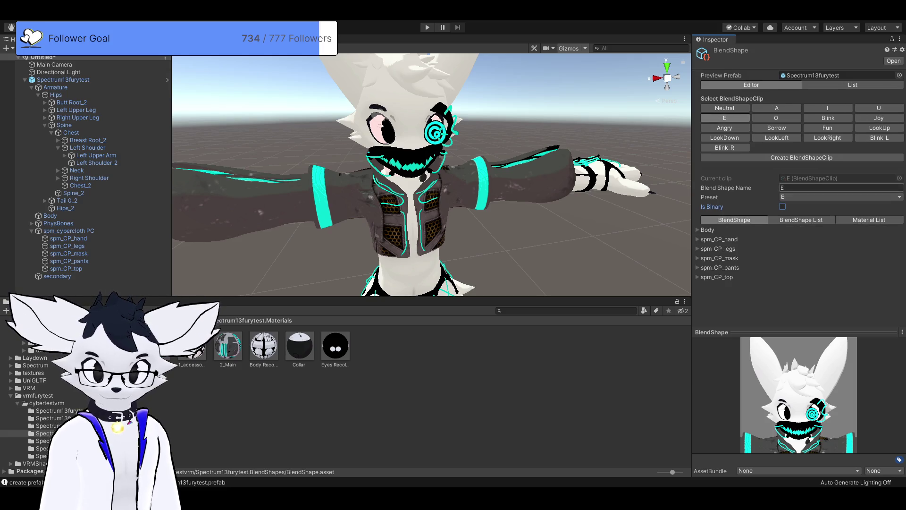
Give the E clip two 0_wire _EmissionColor entries, targets black and white.
click(869, 219)
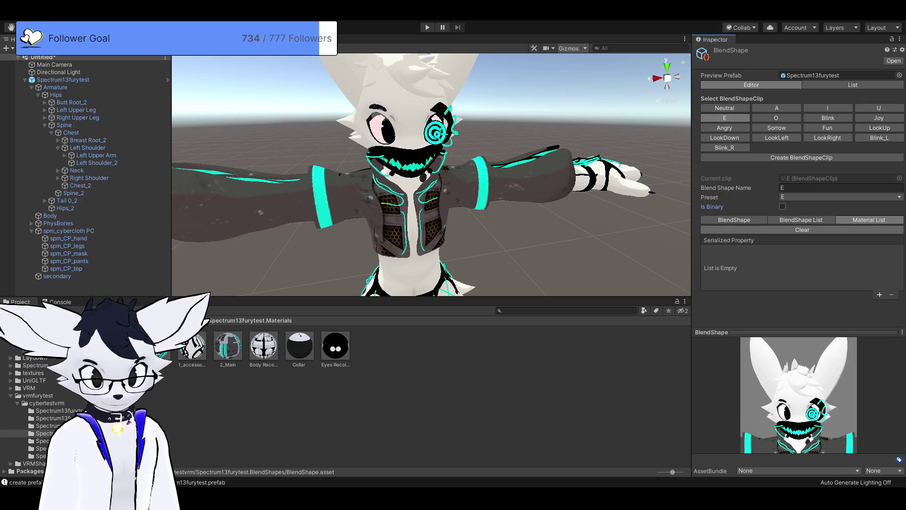
click(879, 294)
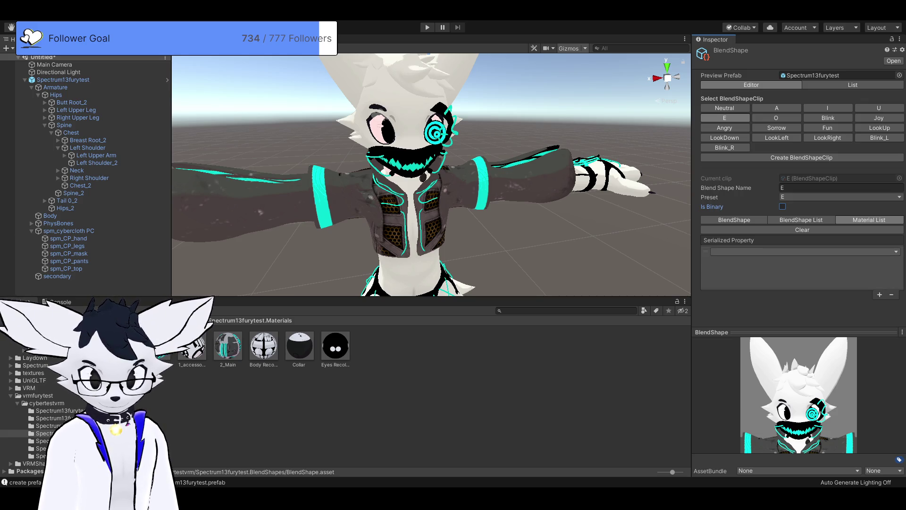
click(802, 251)
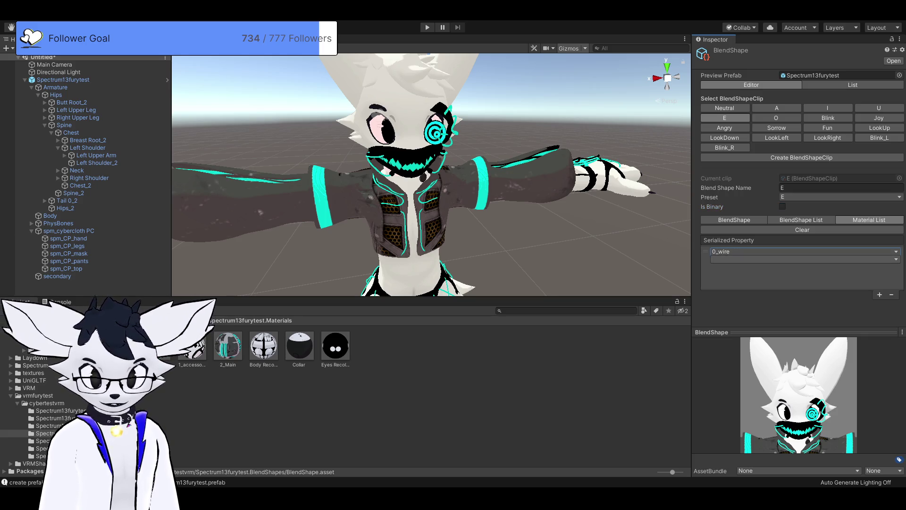
click(802, 259)
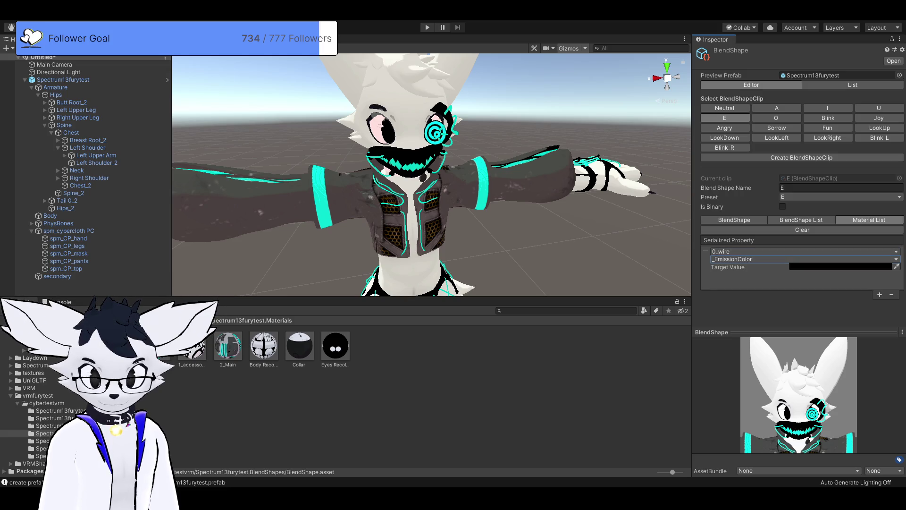
click(879, 294)
click(728, 309)
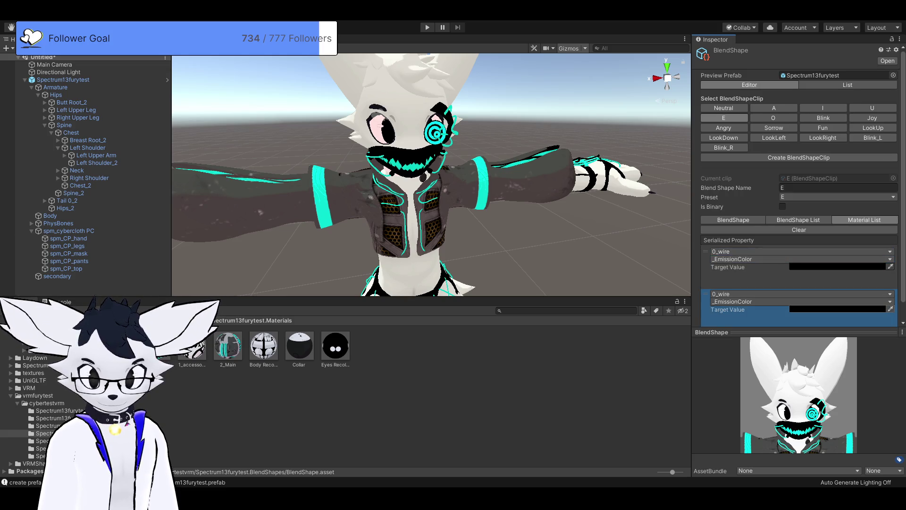
key(ctrl+v)
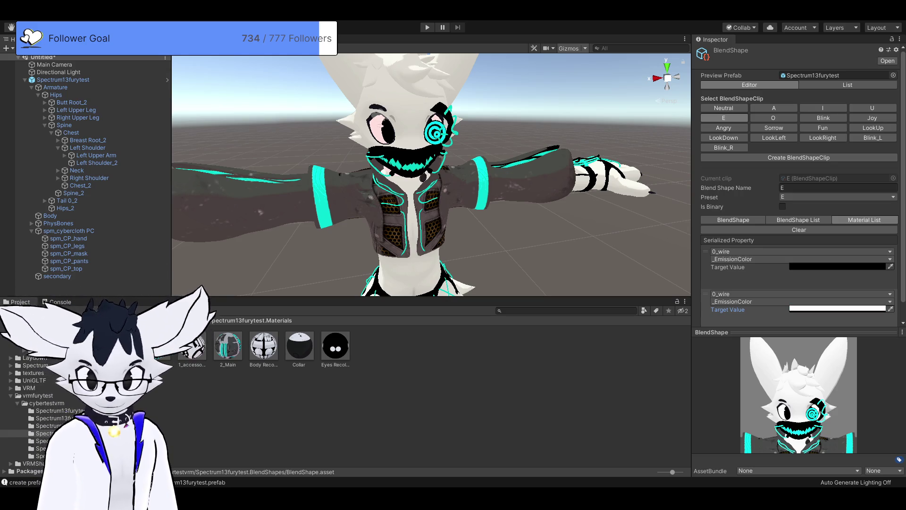
scroll(799, 185, down, 2)
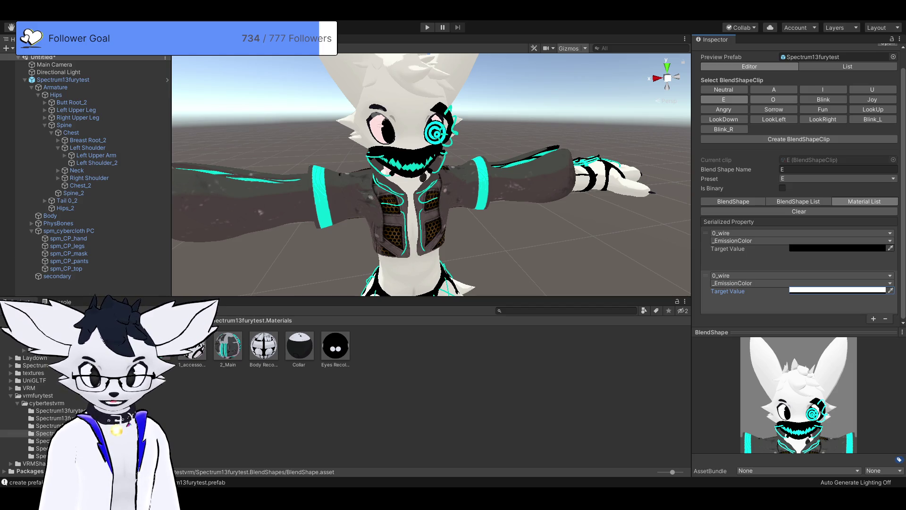
click(773, 99)
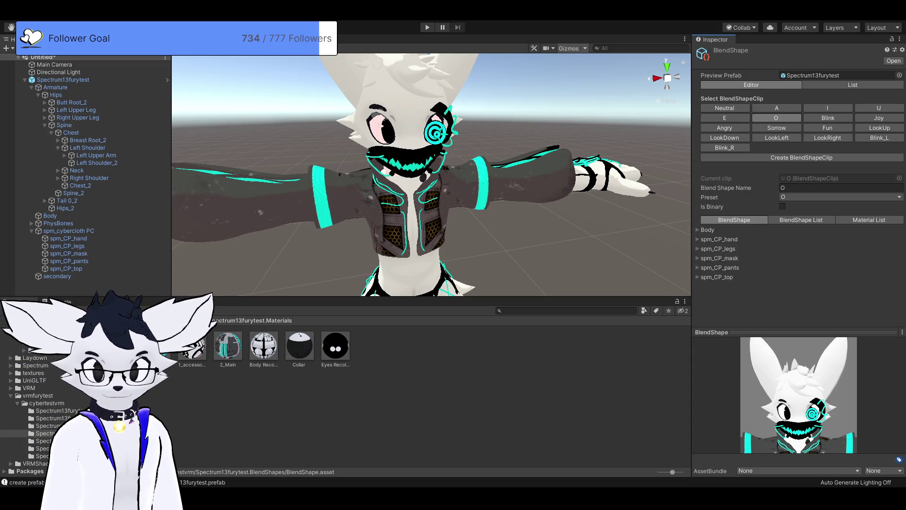
Give the O clip two 0_wire _EmissionColor entries, the second target pasted as white.
click(868, 220)
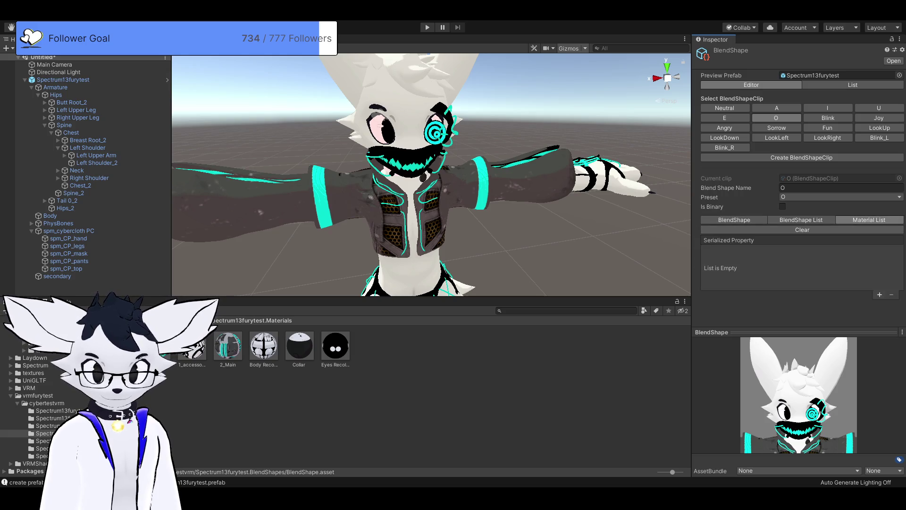
click(879, 294)
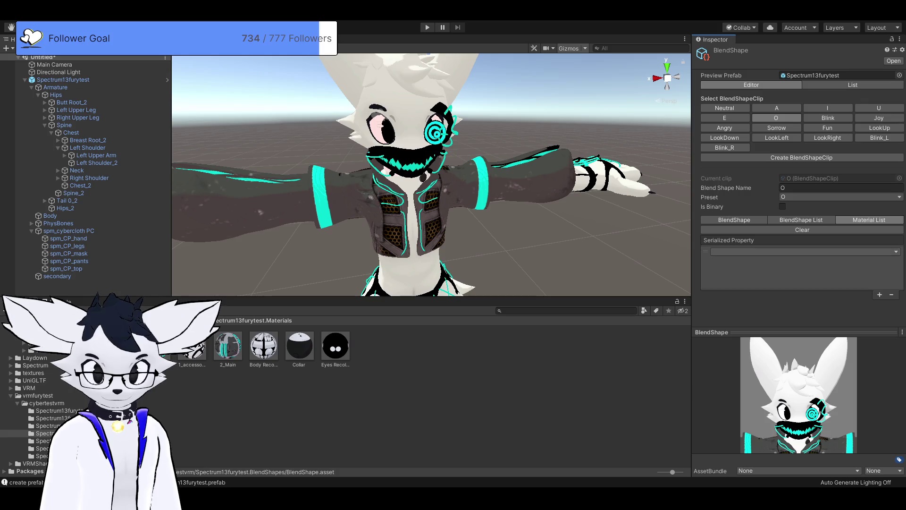
click(802, 251)
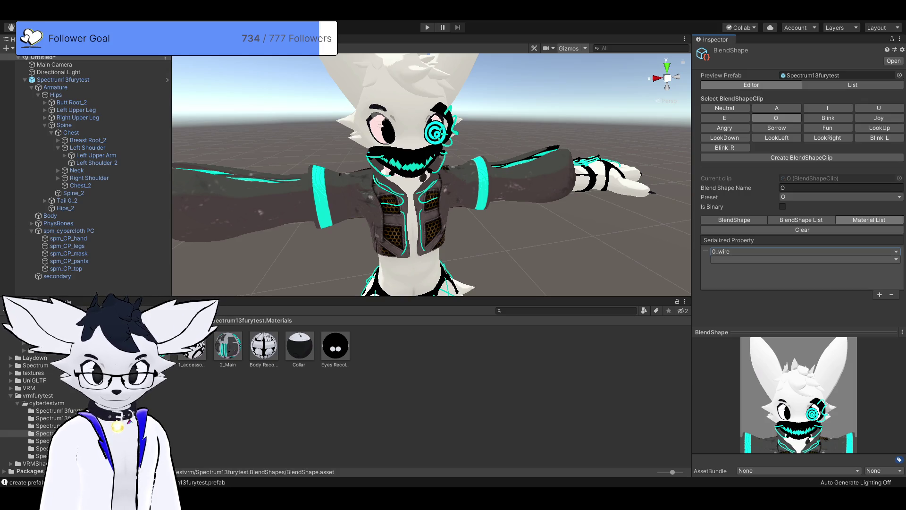
click(802, 259)
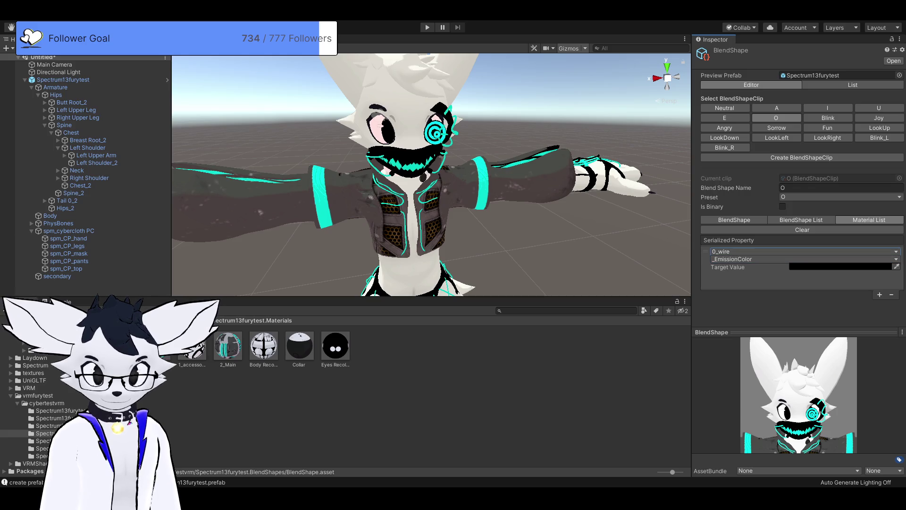
click(879, 294)
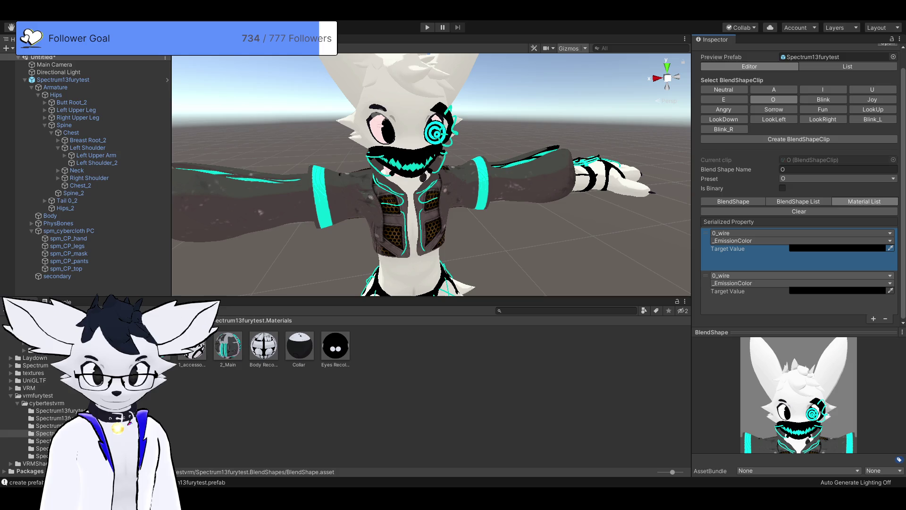
click(800, 276)
click(837, 290)
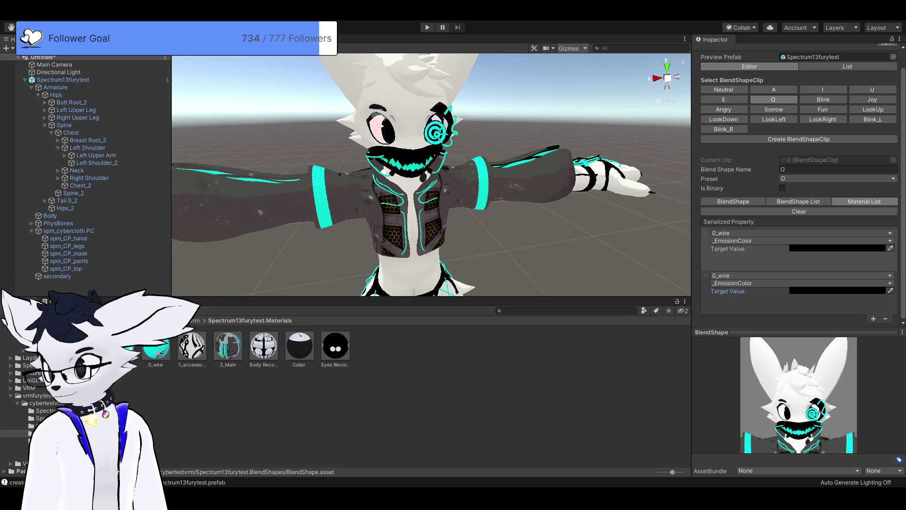
key(ctrl+v)
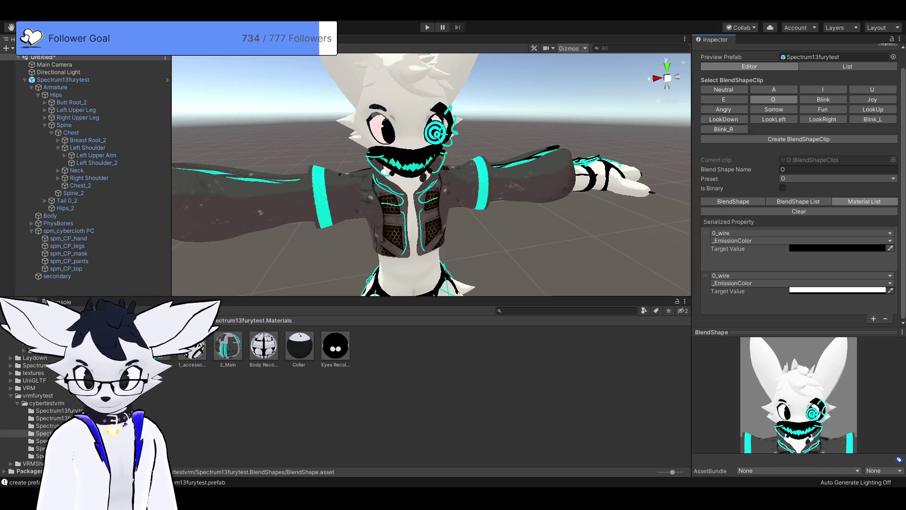
click(823, 99)
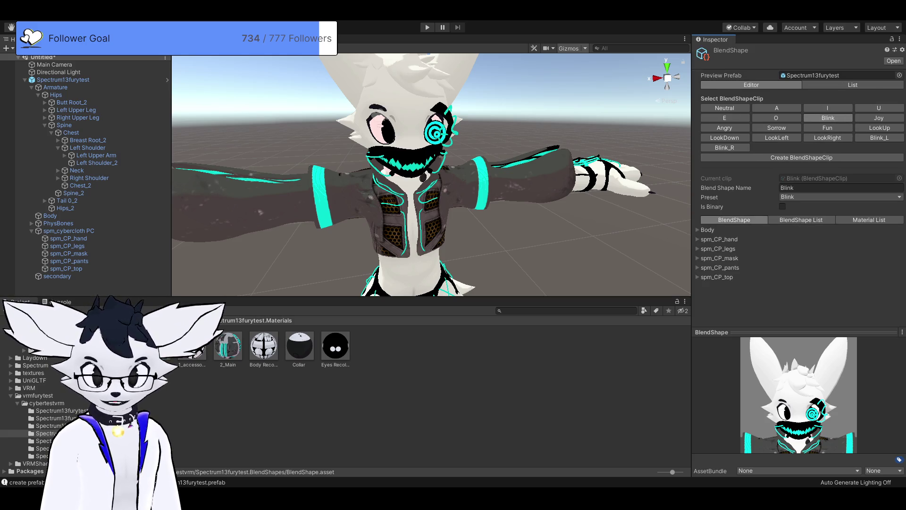
Expand the Body blend shapes and try Blink at 46.5 and Eyes - Squint at 41.7.
click(708, 230)
scroll(797, 189, down, 10)
click(823, 126)
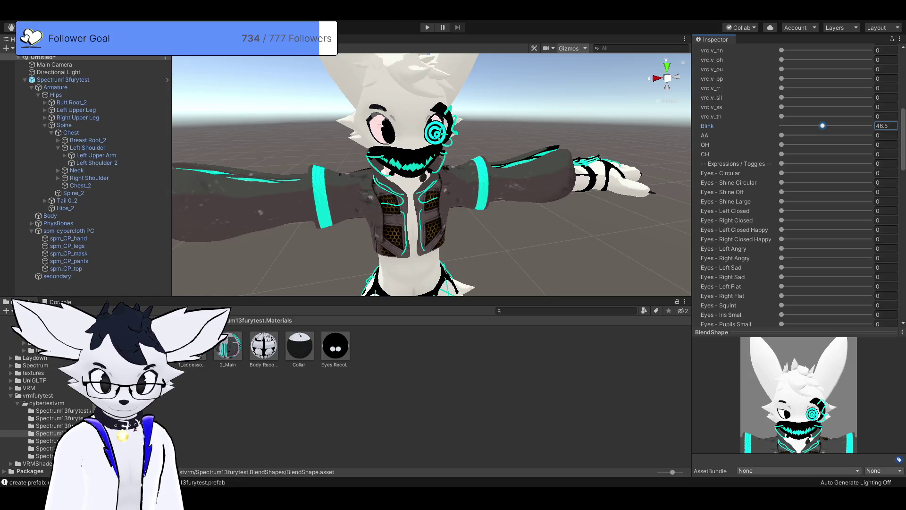
scroll(798, 189, down, 6)
scroll(798, 188, up, 3)
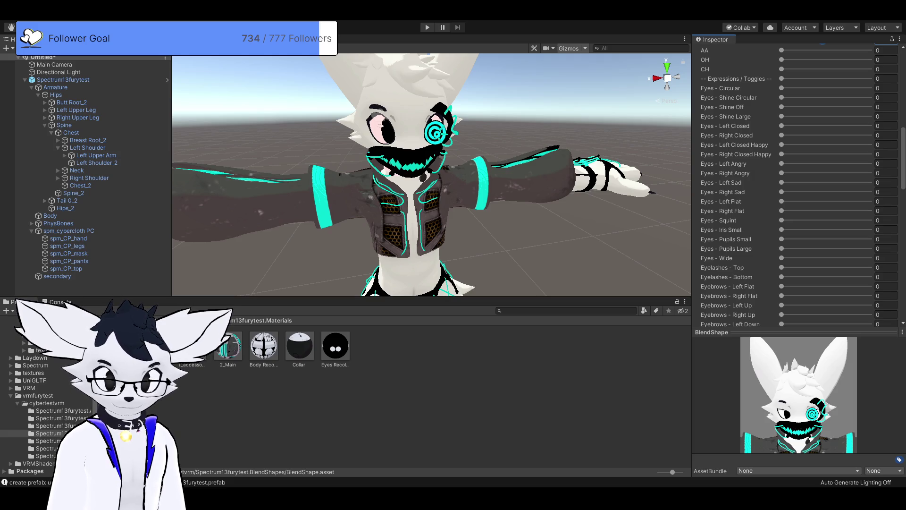
scroll(797, 189, down, 6)
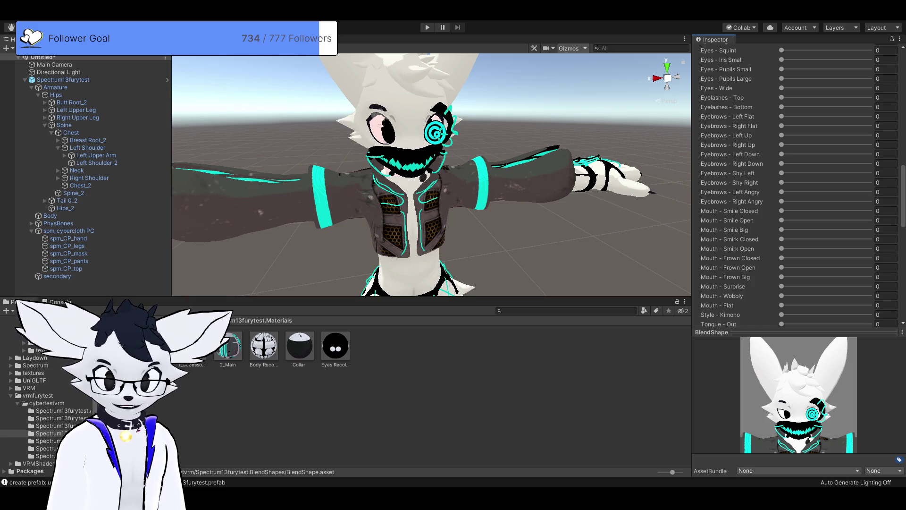
scroll(798, 189, up, 3)
scroll(797, 189, up, 3)
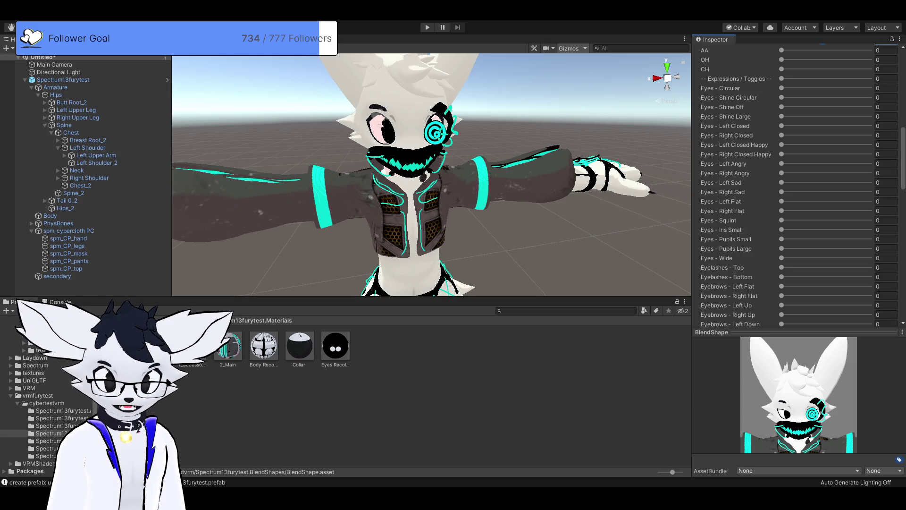
drag(781, 220, 818, 220)
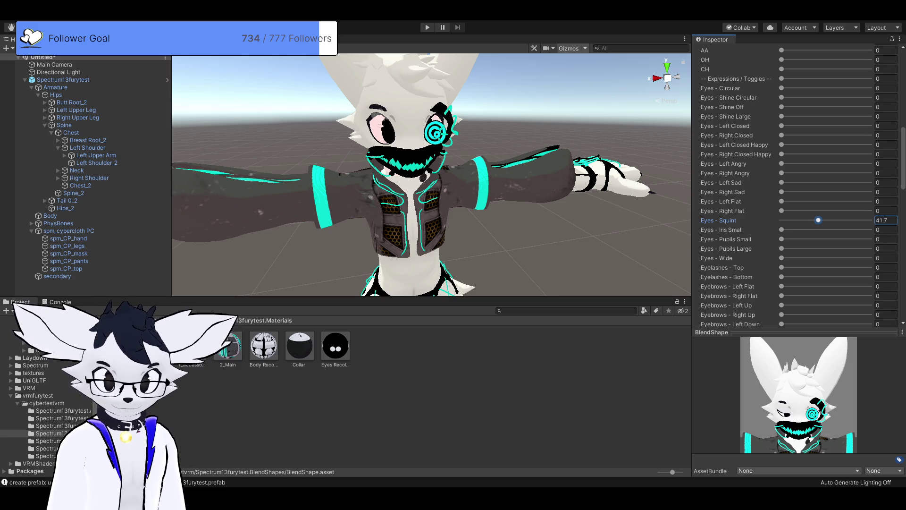
Set Eyes - Squint to 100 and Blink to about 17, then view the avatar's VRM meta.
scroll(798, 189, up, 3)
drag(823, 125, 791, 126)
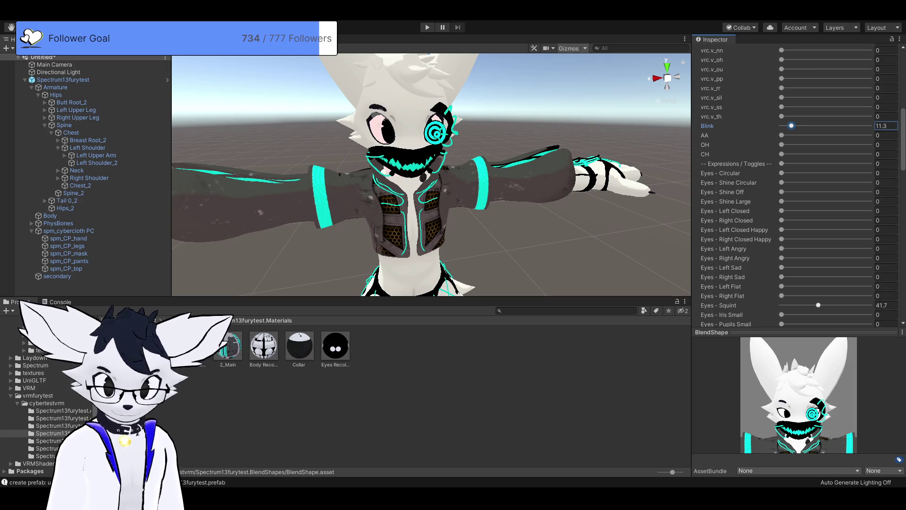
drag(819, 305, 869, 305)
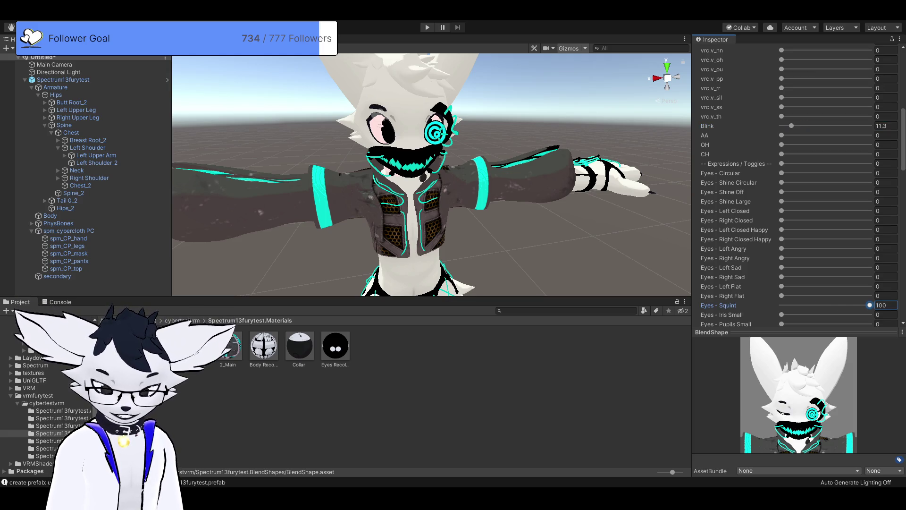
drag(791, 125, 795, 125)
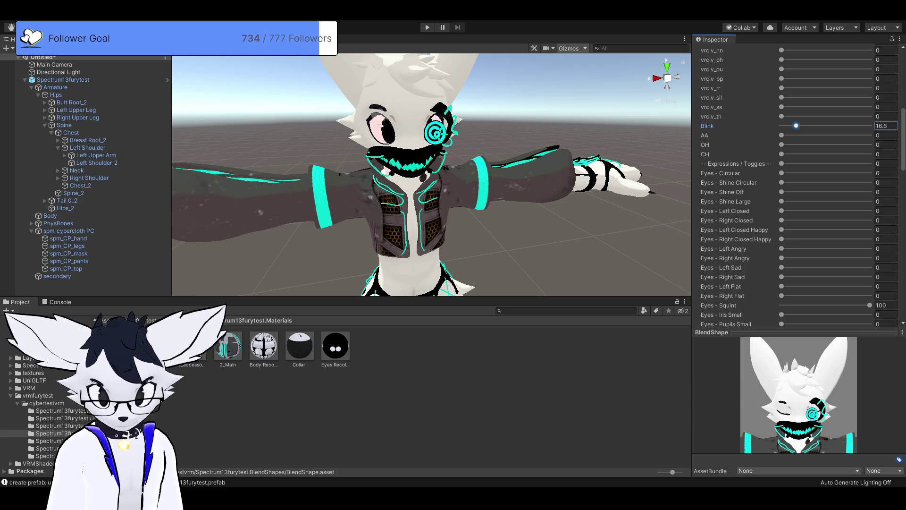
scroll(798, 189, up, 10)
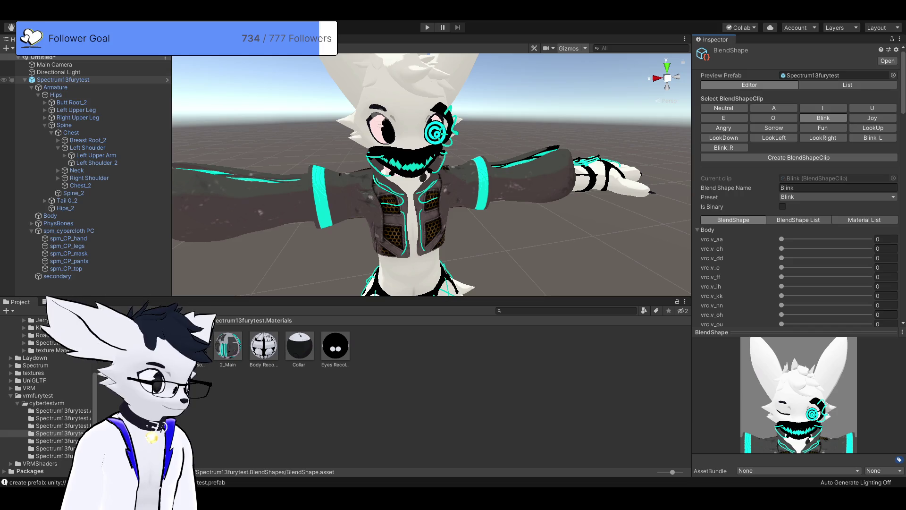
click(63, 80)
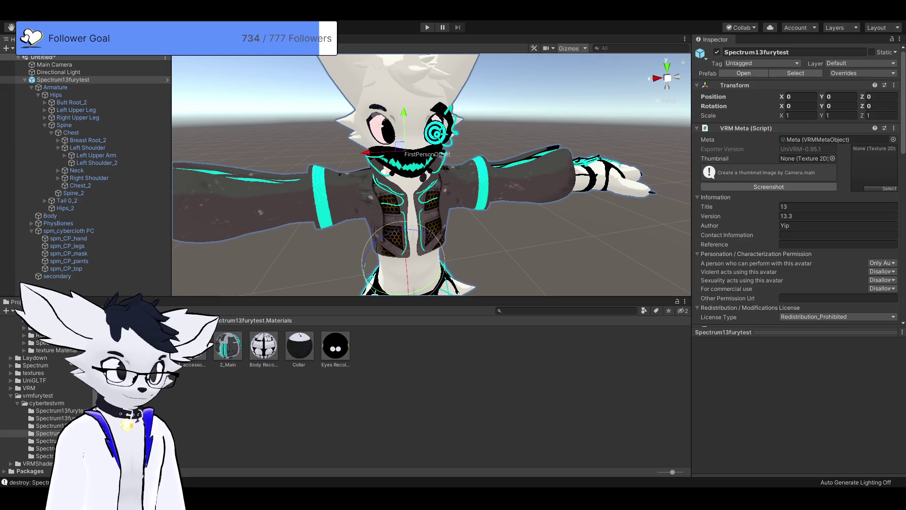
Switch from Unity's Spectrum13furytest VRM Meta view to the VTuber app window.
key(alt+Tab)
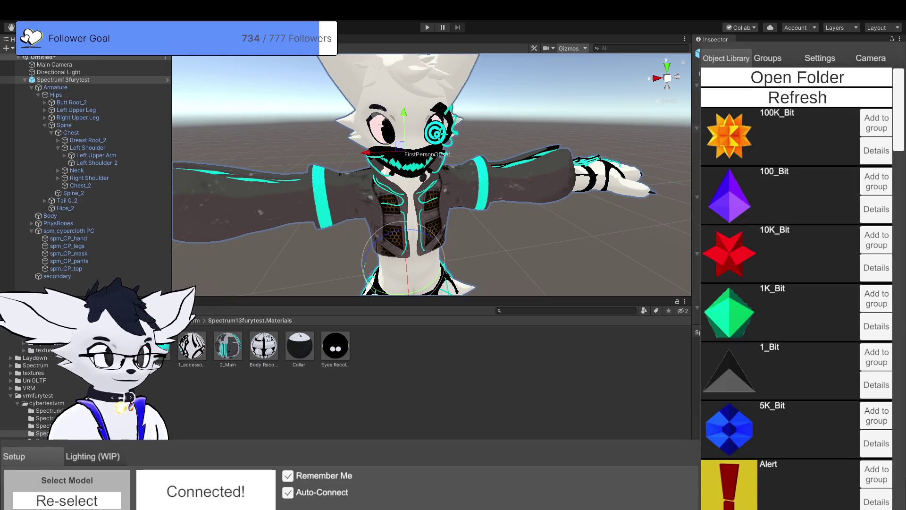
Use Re-select in the VTuber app's Setup panel to unload the current avatar.
click(67, 500)
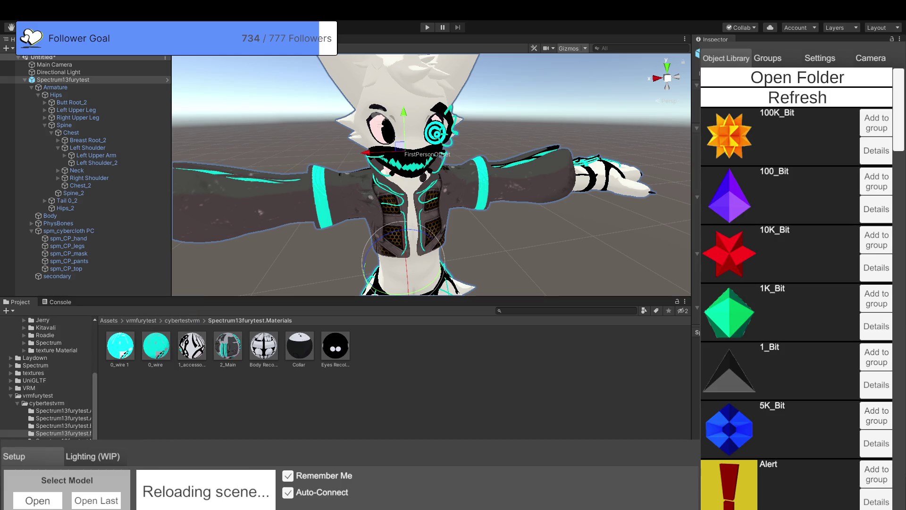